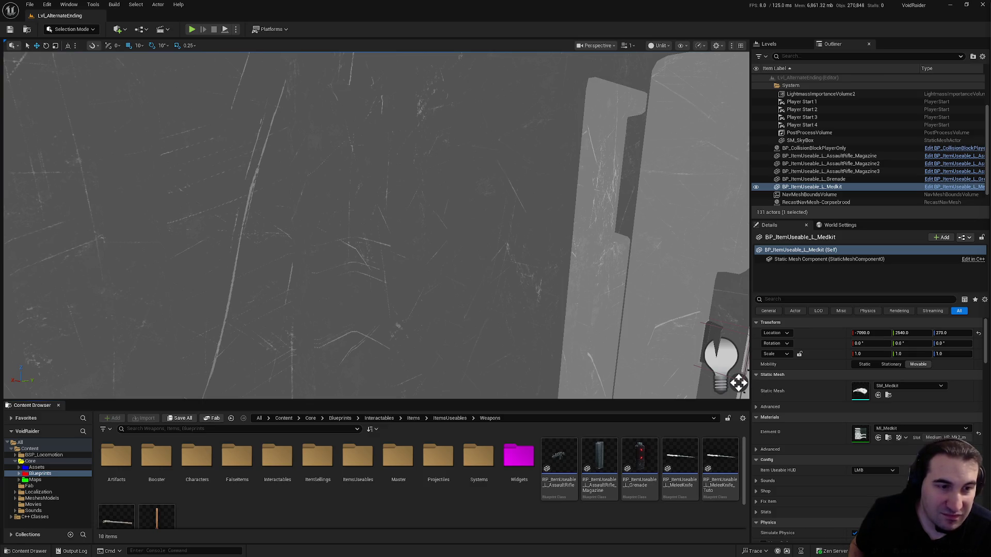
- Bring Steam over the editor and start the scheduled Space Marine 2 download
key("super")
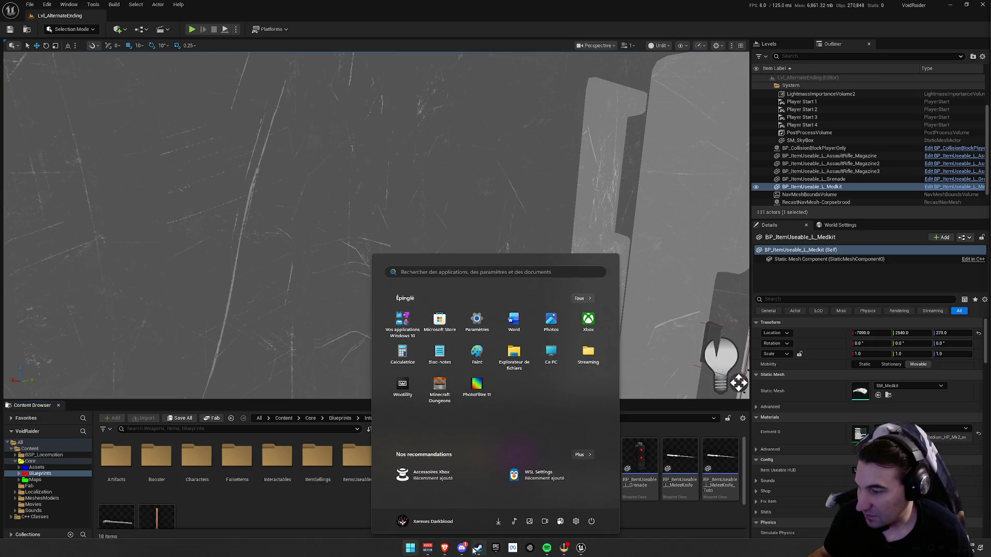
left_click(470, 551)
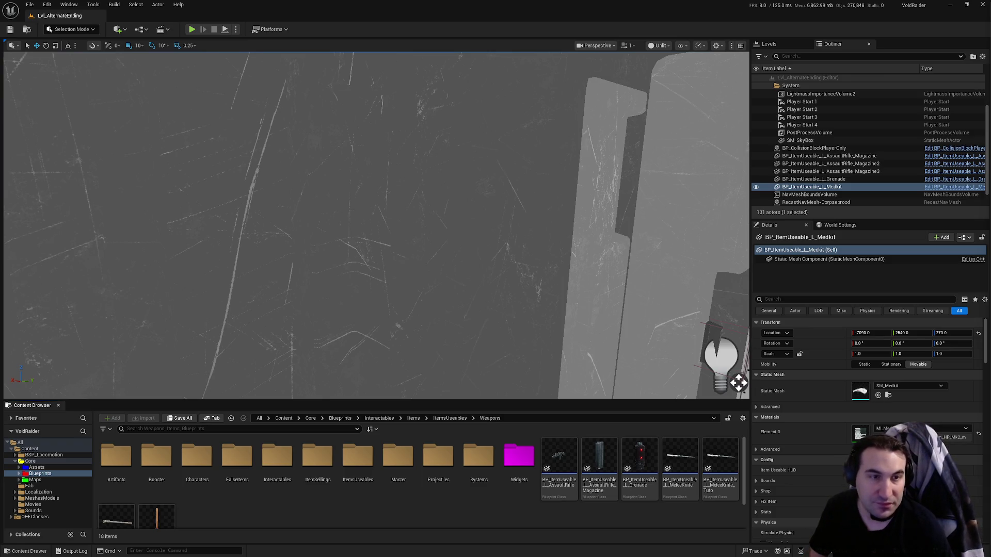
key("super")
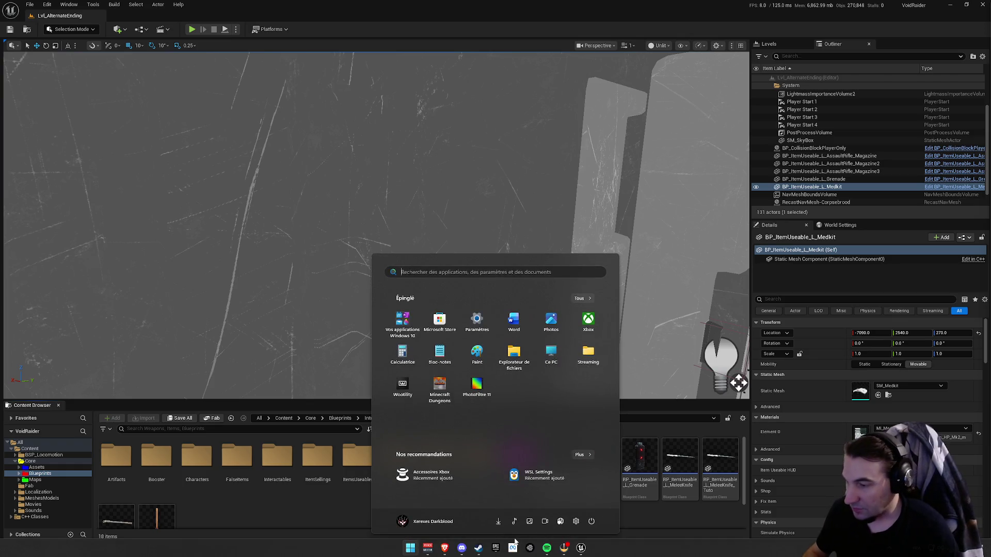
key("super")
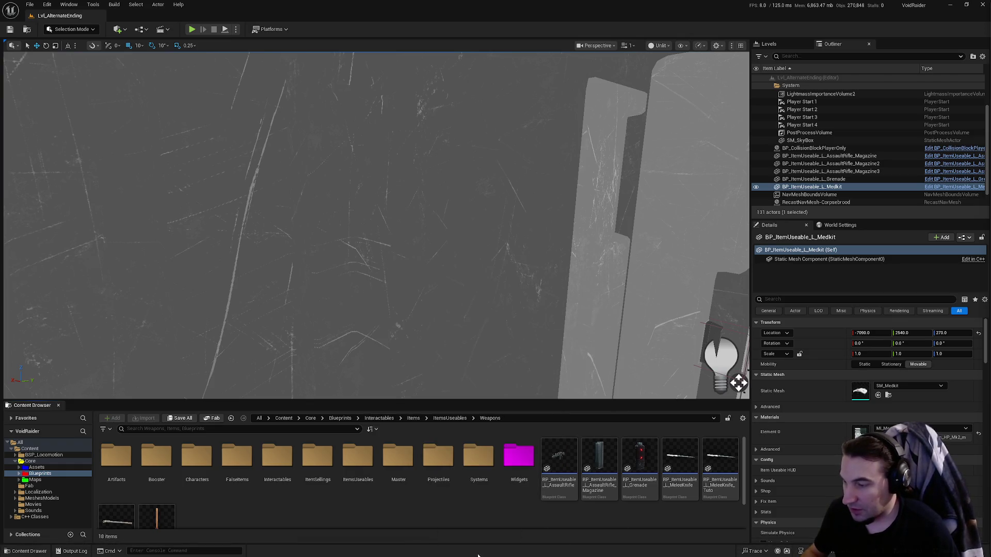
key("super")
left_click(562, 536)
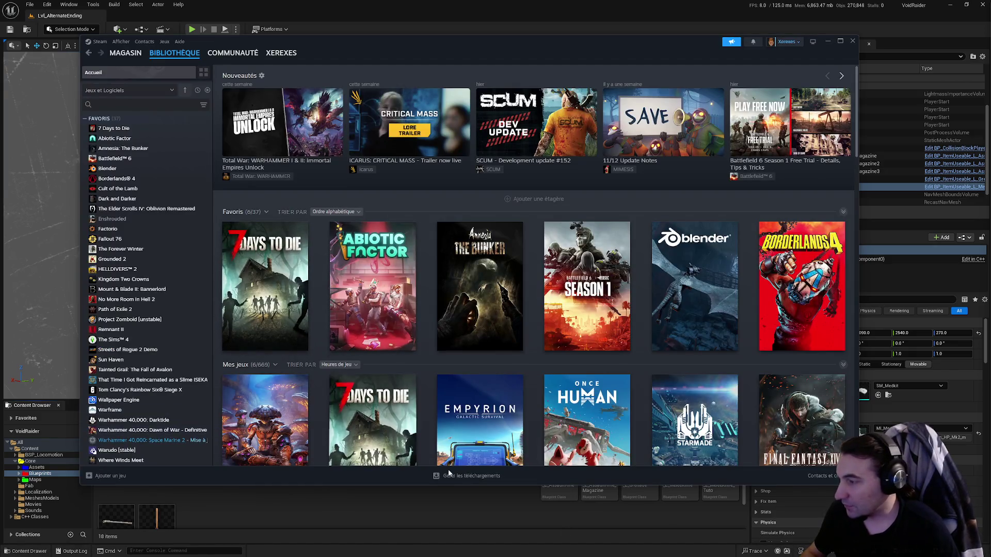
left_click(487, 474)
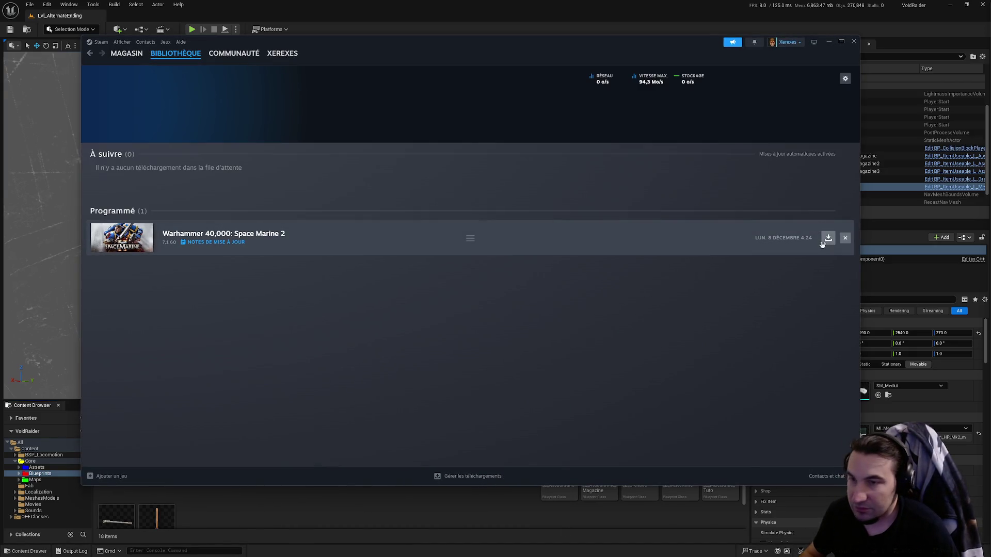
left_click(823, 240)
- Return to the Steam library and open Void Raider's game page
left_click(176, 53)
scroll(112, 264, "down", 5)
left_click(114, 382)
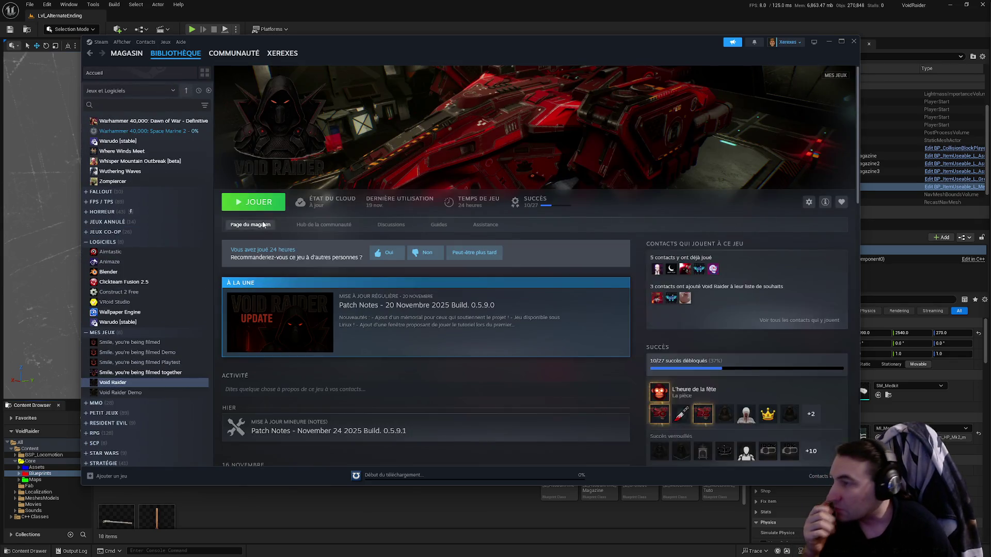
- Open Void Raider's store page, pause the trailer, scroll to the reviews, and return to library home
left_click(263, 224)
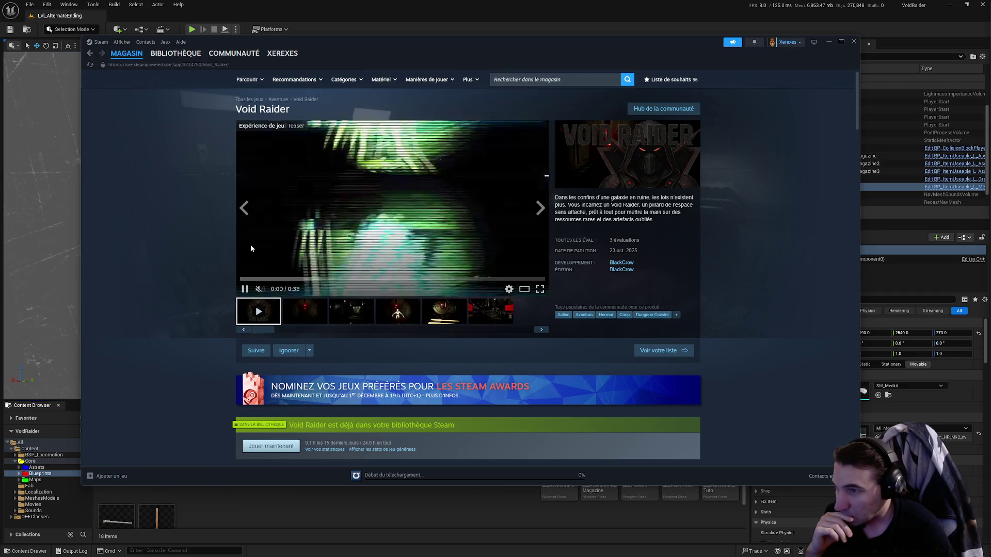
left_click(244, 288)
scroll(157, 296, "down", 4)
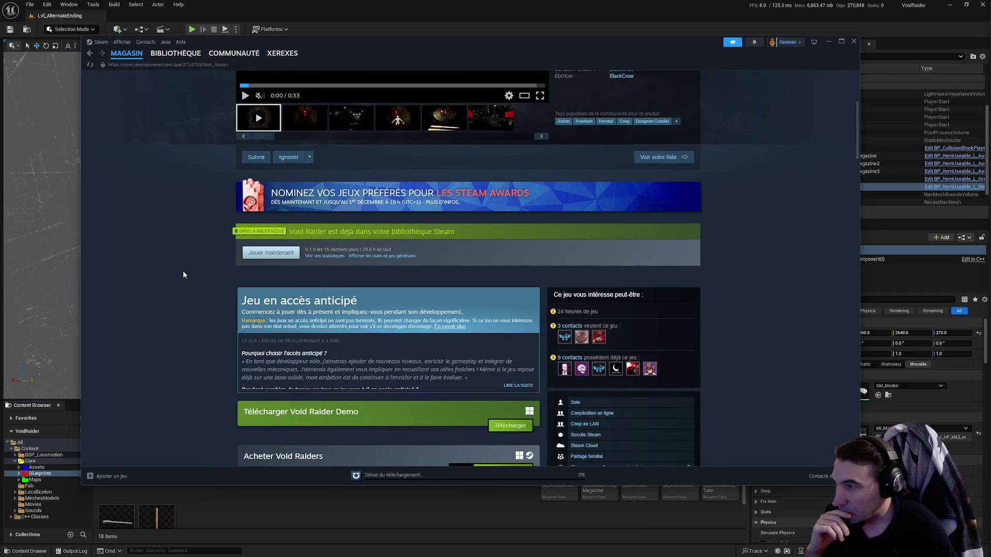
scroll(184, 264, "down", 8)
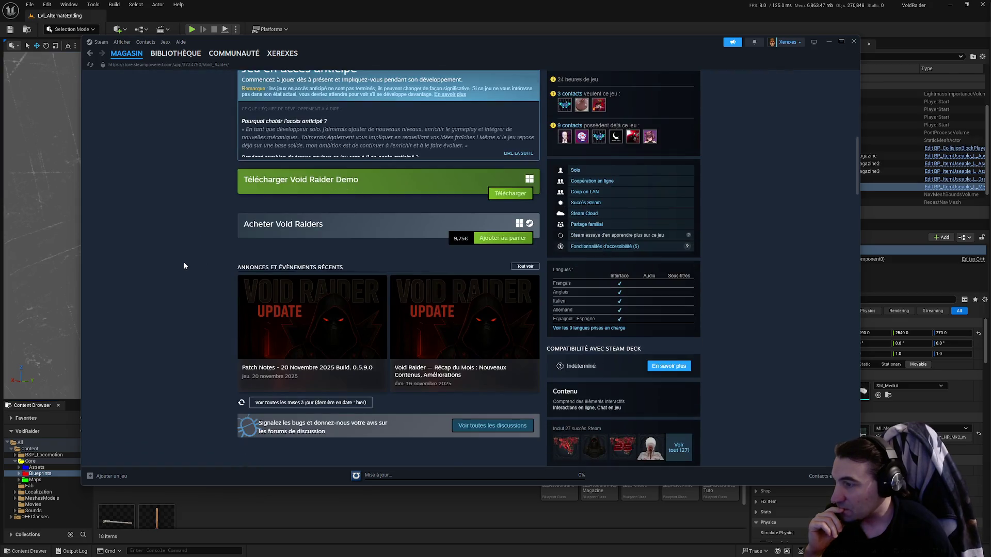
scroll(187, 256, "down", 3)
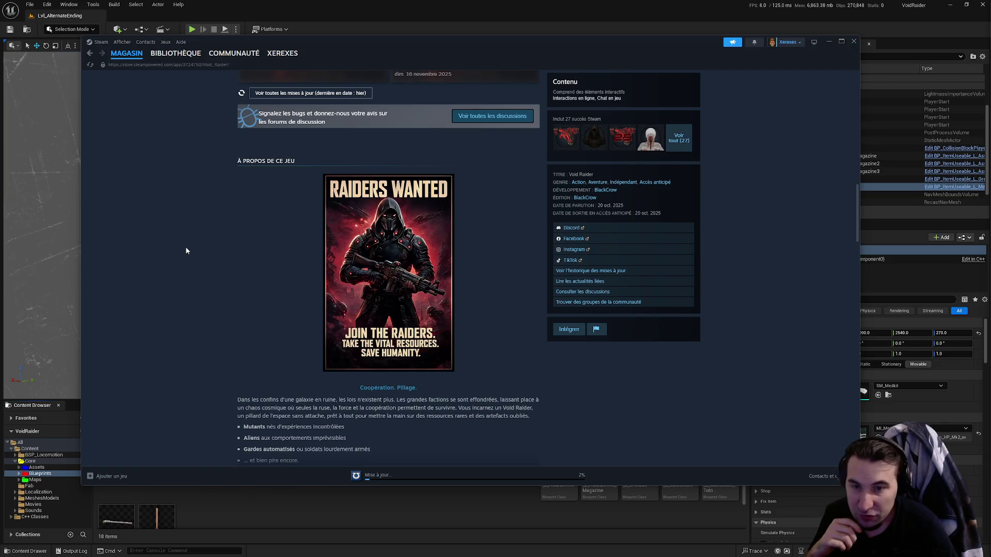
scroll(185, 246, "down", 15)
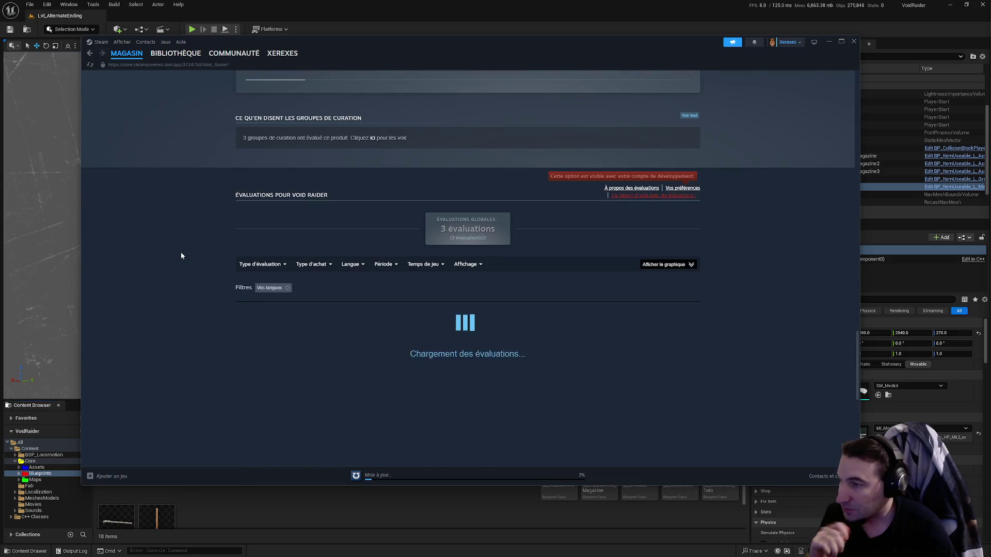
scroll(182, 241, "down", 5)
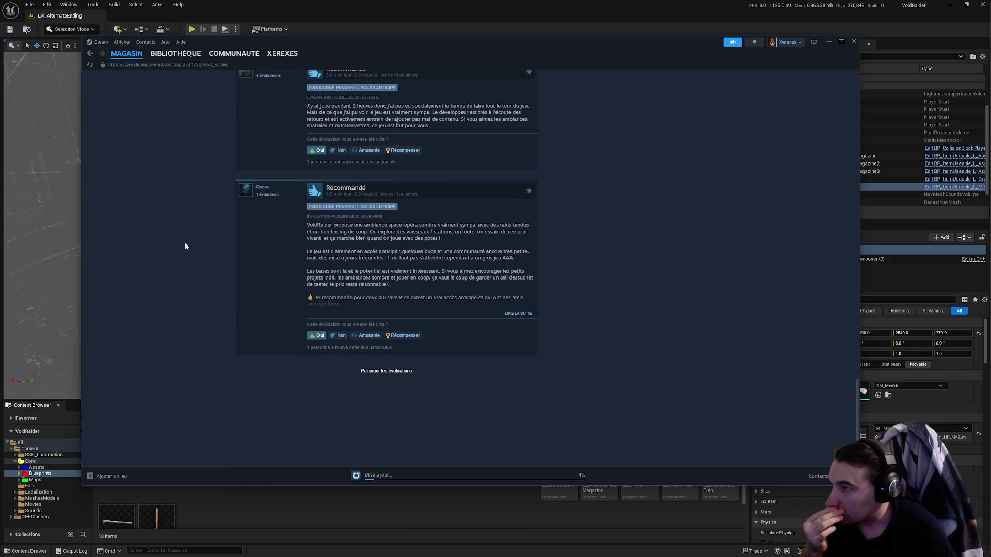
scroll(184, 245, "up", 20)
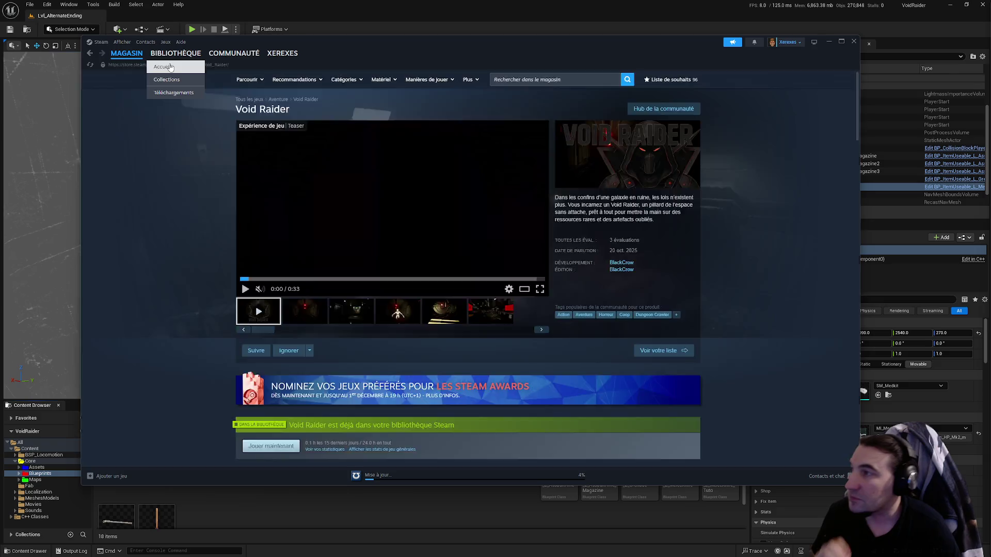
left_click(162, 67)
left_click(410, 548)
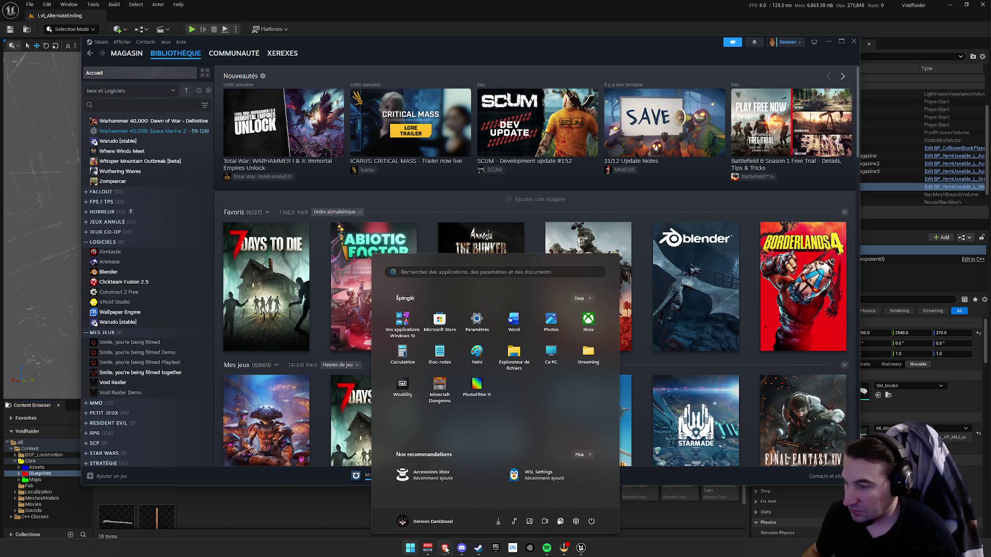
- Toggle the Windows app launcher while the Space Marine 2 update keeps downloading
key("Escape")
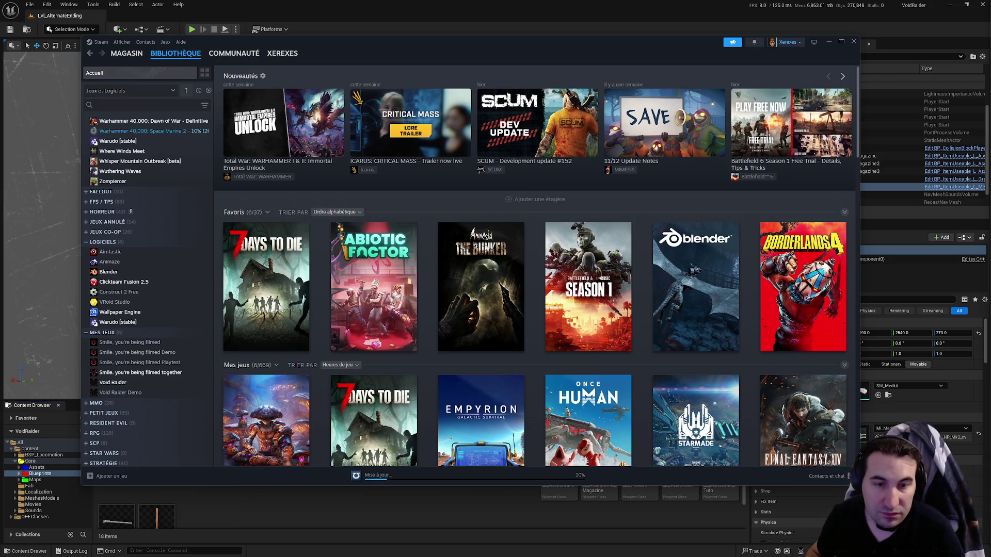
key("super")
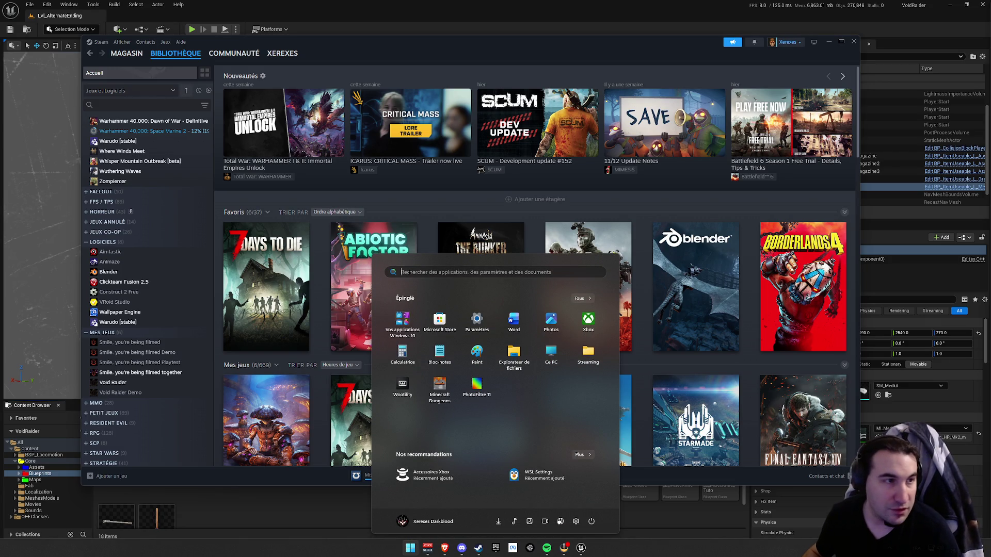
key("Escape")
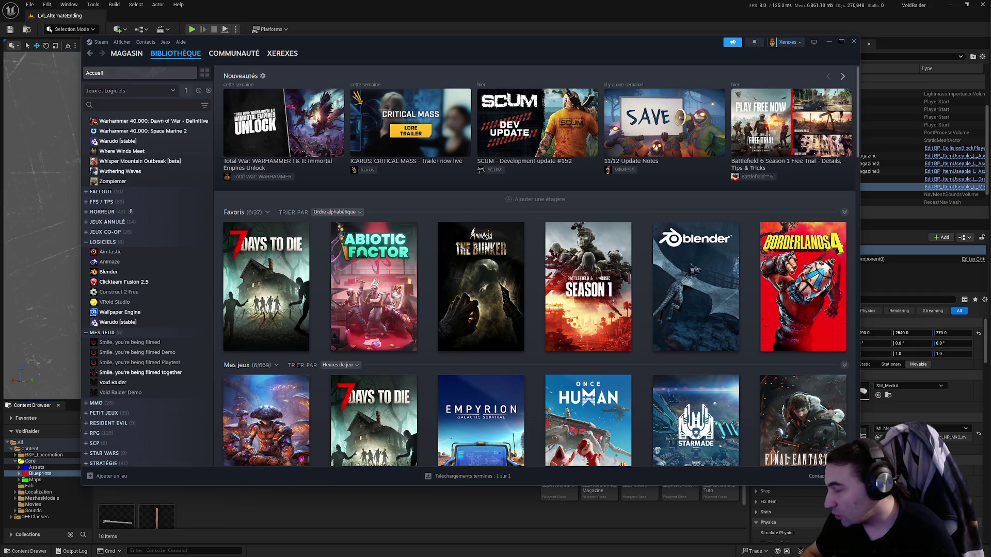
- Wait for the Space Marine 2 download to finish, then switch to the YouTube 'Tuto unreal' results
key("super")
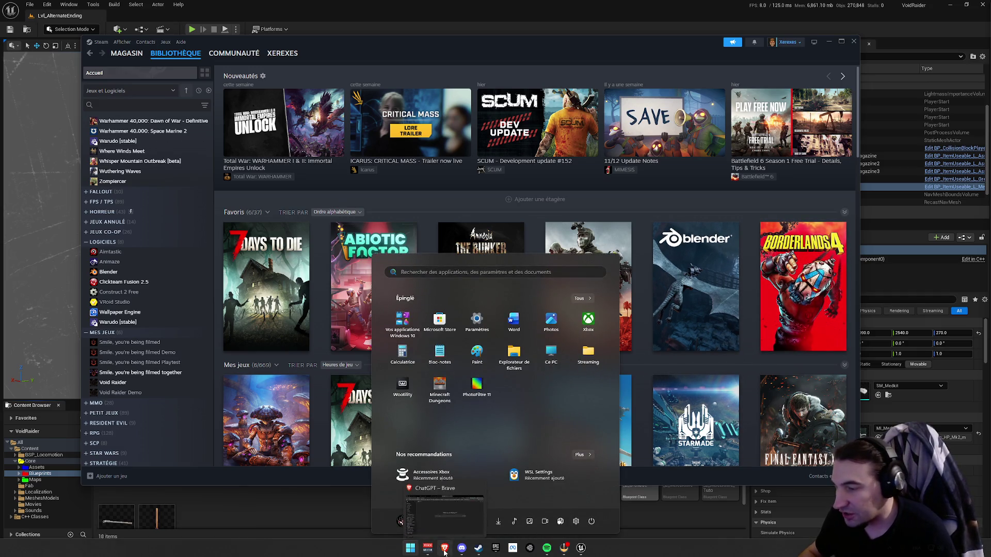
key("super")
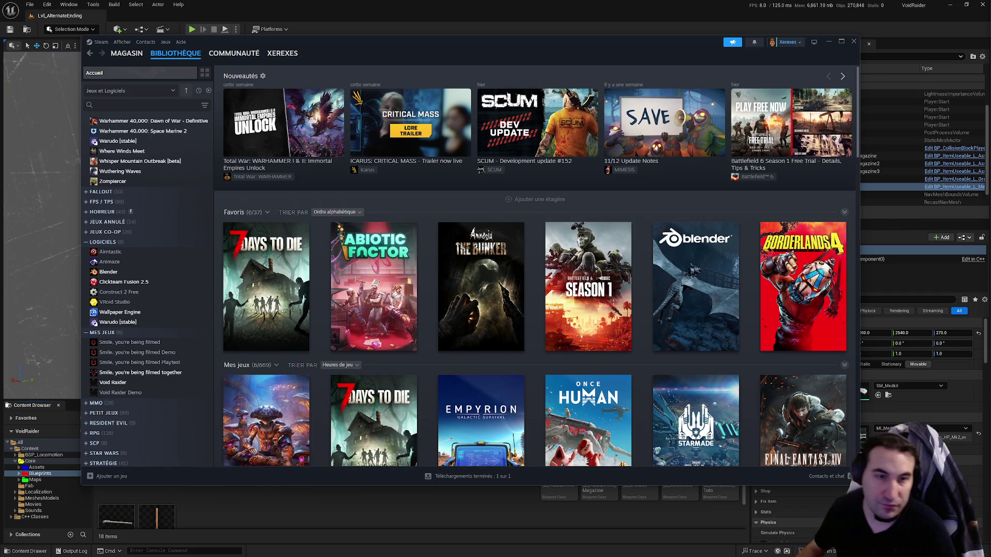
key("alt+Tab")
double_click(626, 137)
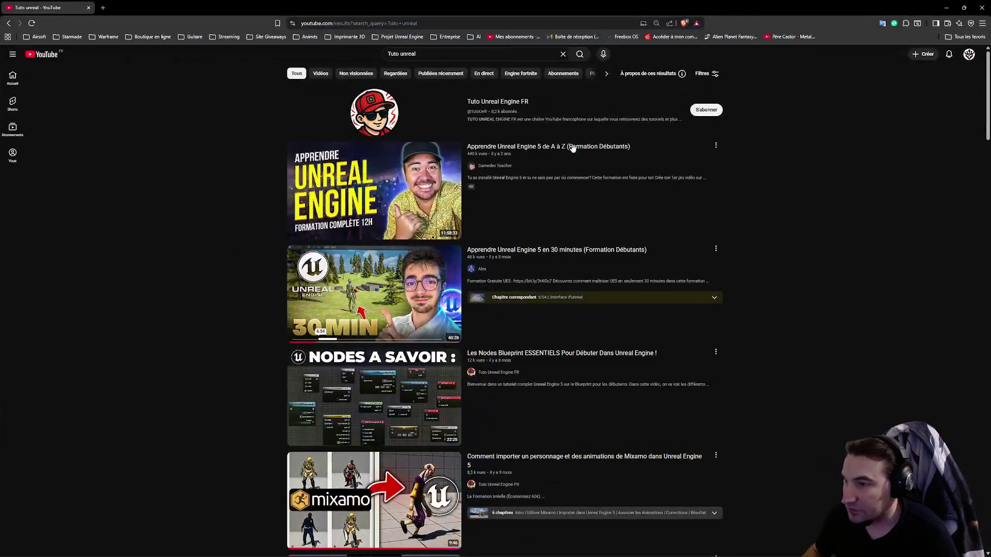
scroll(540, 155, "down", 1)
scroll(541, 155, "down", 5)
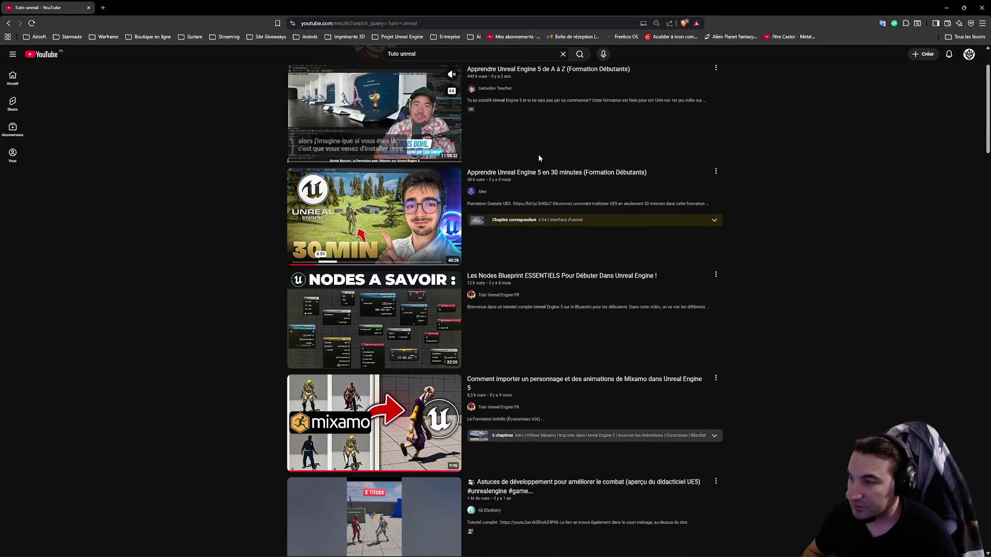
scroll(539, 159, "down", 7)
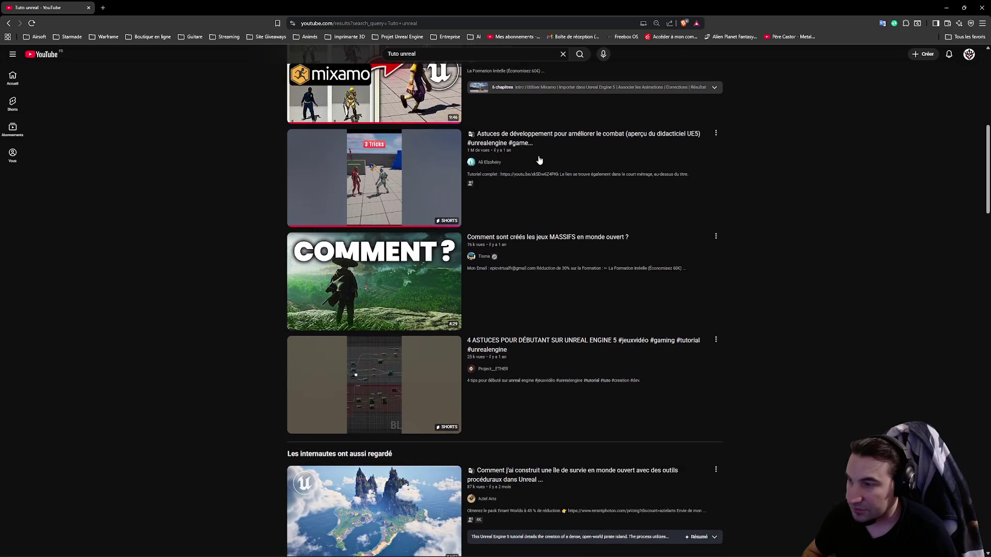
scroll(537, 157, "down", 10)
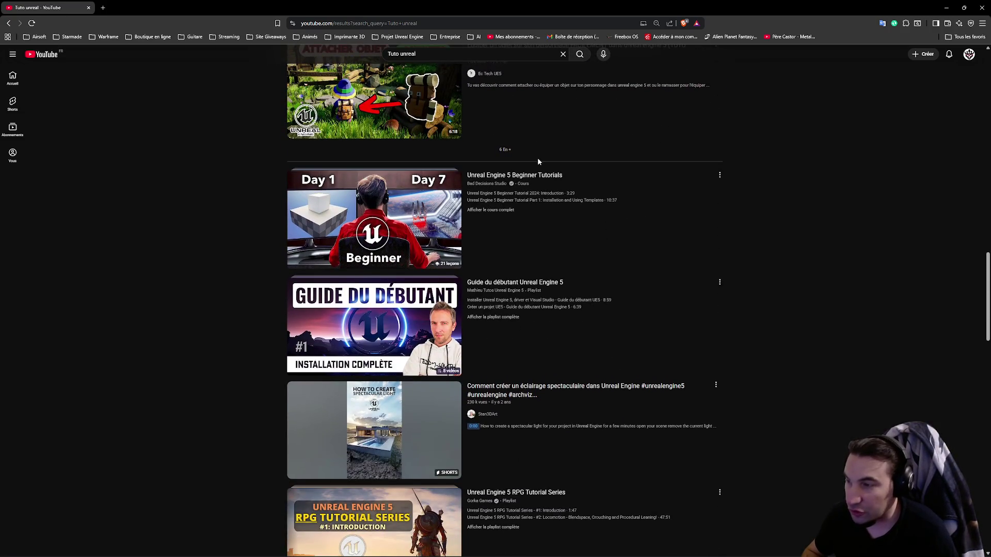
scroll(537, 160, "down", 6)
scroll(536, 164, "down", 5)
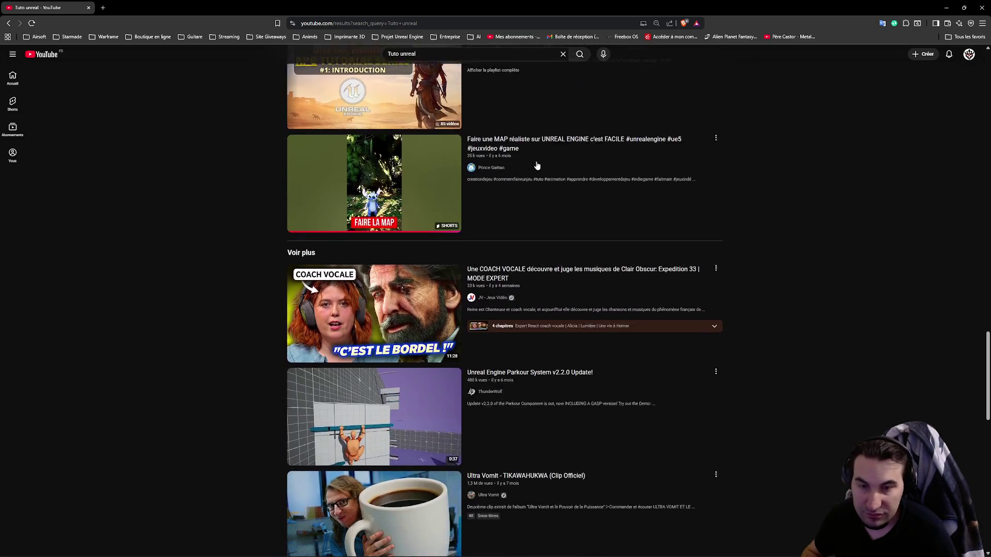
scroll(536, 163, "down", 4)
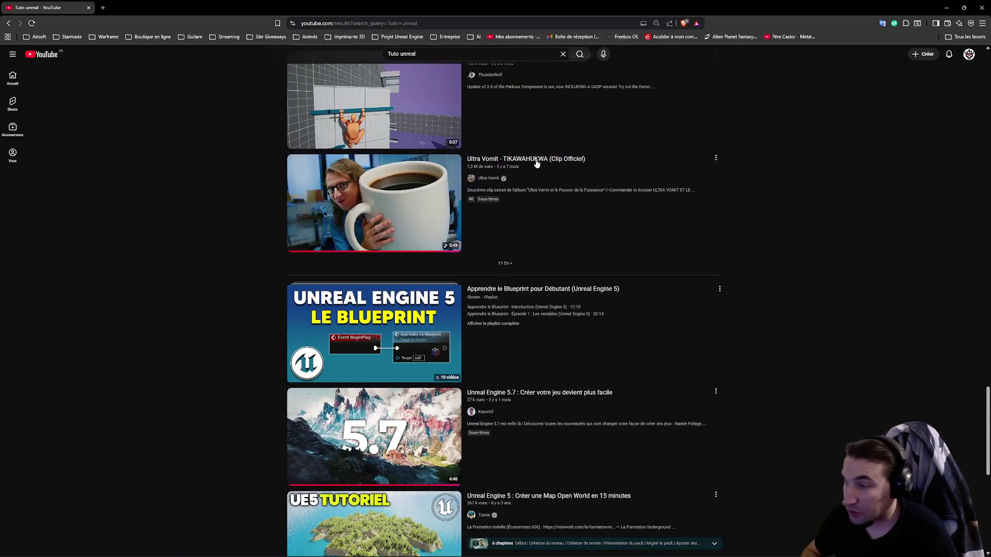
scroll(535, 162, "down", 2)
scroll(535, 162, "down", 6)
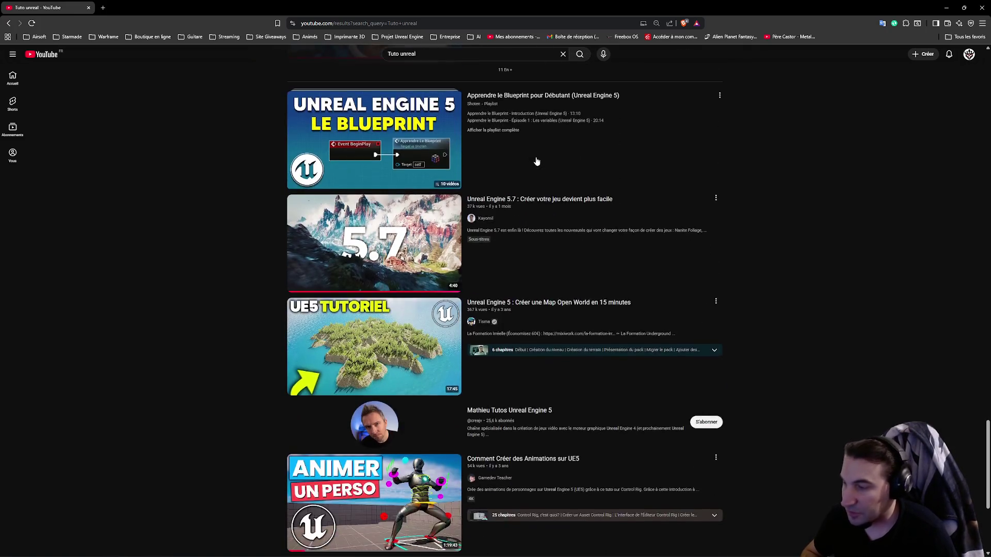
scroll(533, 162, "down", 7)
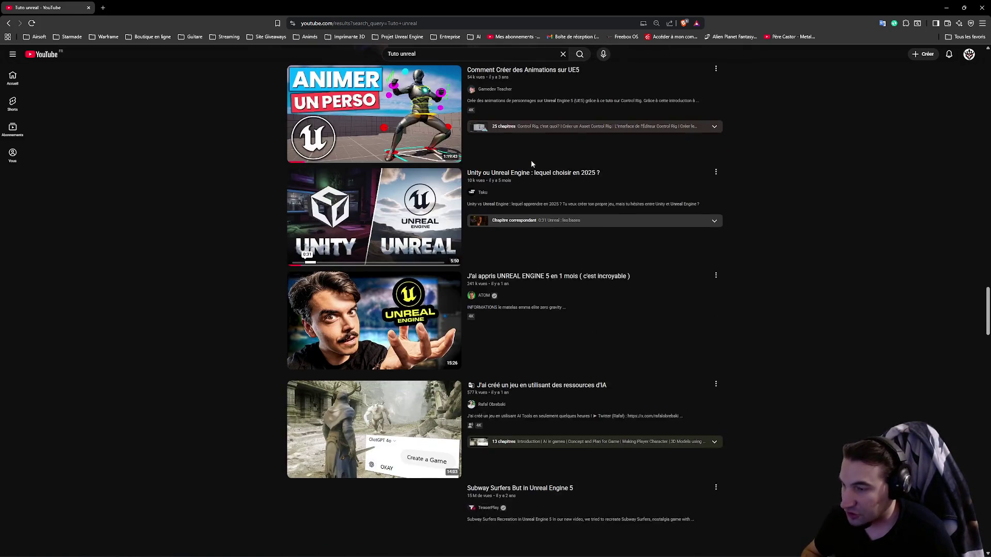
scroll(532, 164, "down", 7)
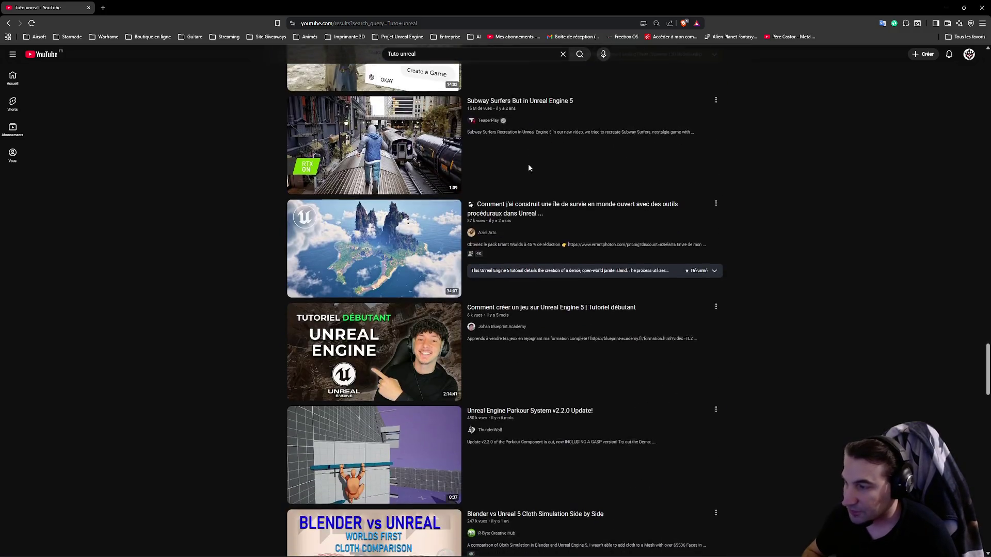
scroll(521, 178, "down", 4)
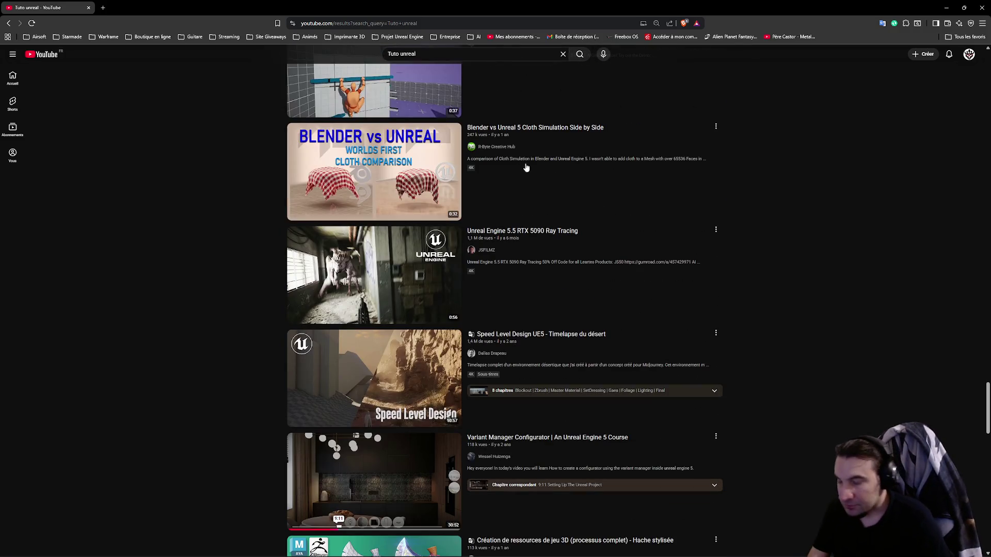
scroll(584, 180, "down", 5)
scroll(588, 155, "down", 6)
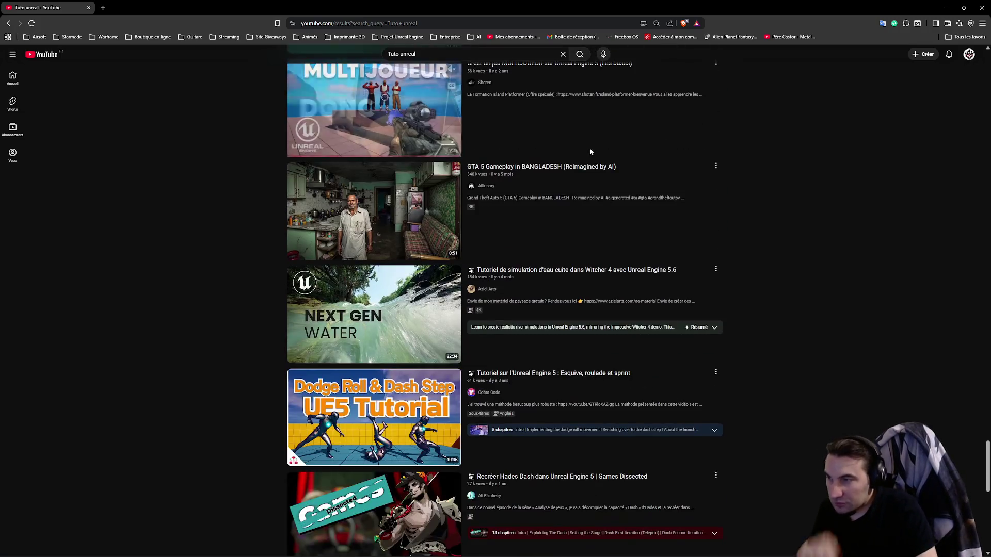
scroll(587, 142, "down", 2)
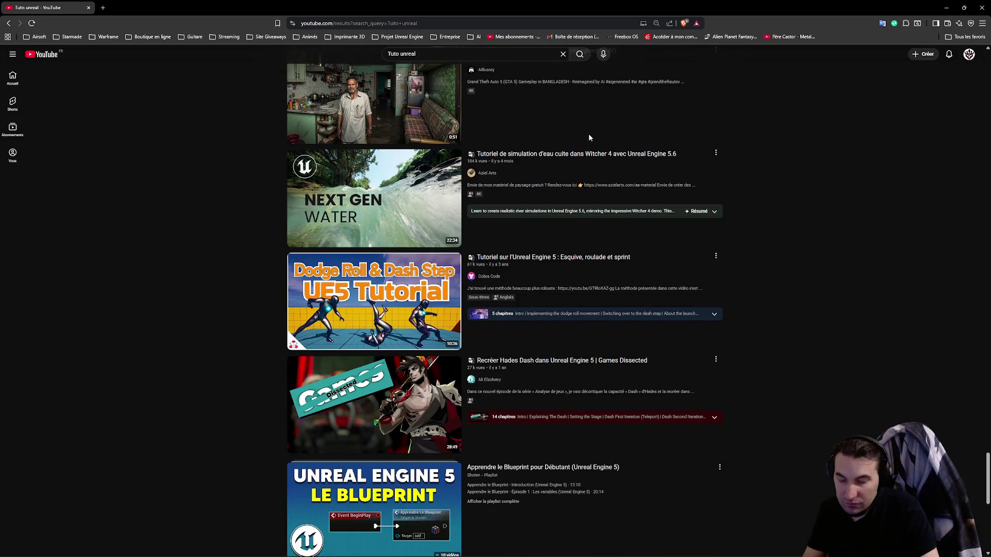
scroll(591, 114, "up", 20)
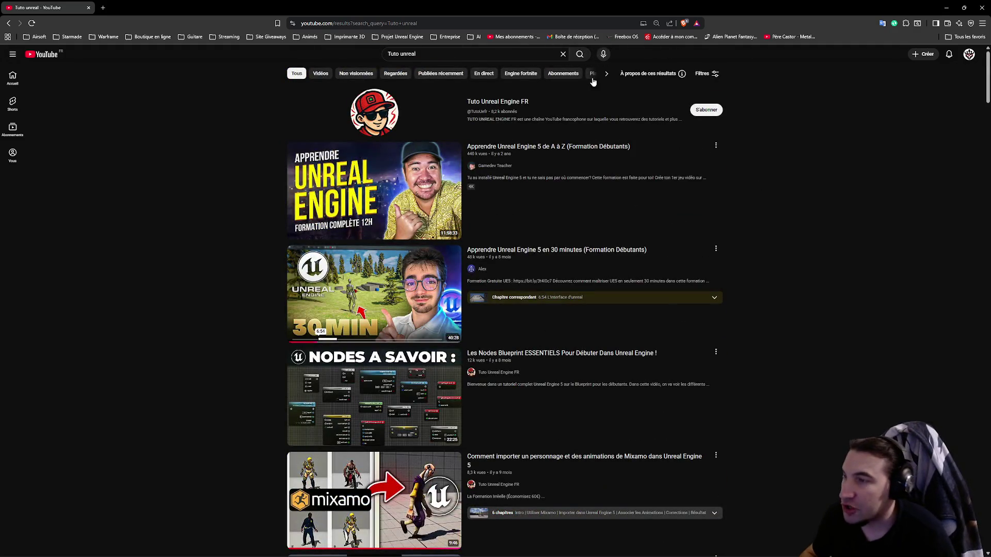
mouse_move(408, 175)
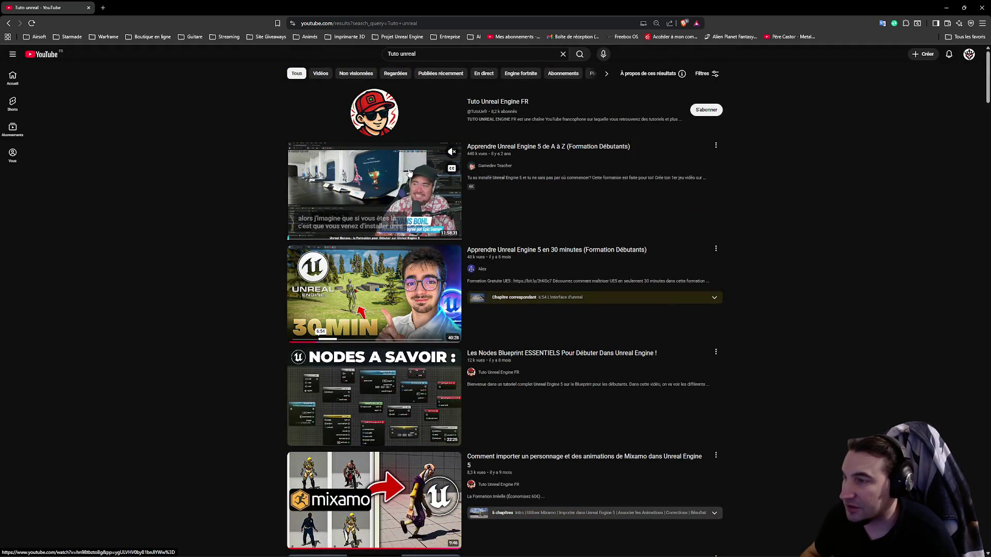
left_click(368, 191)
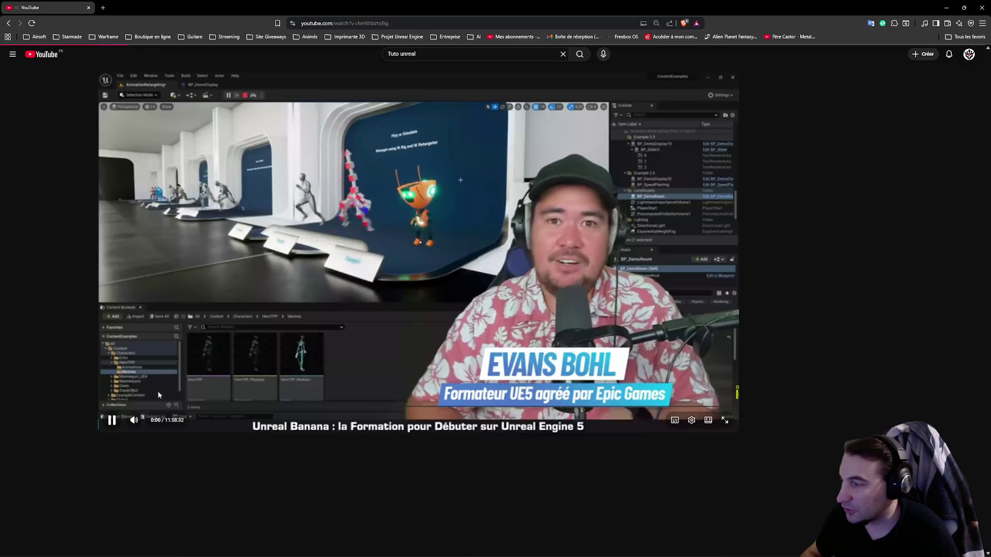
- Pause the Unreal Engine 5 A-to-Z tutorial, select its web address, and minimize the browser
left_click(400, 279)
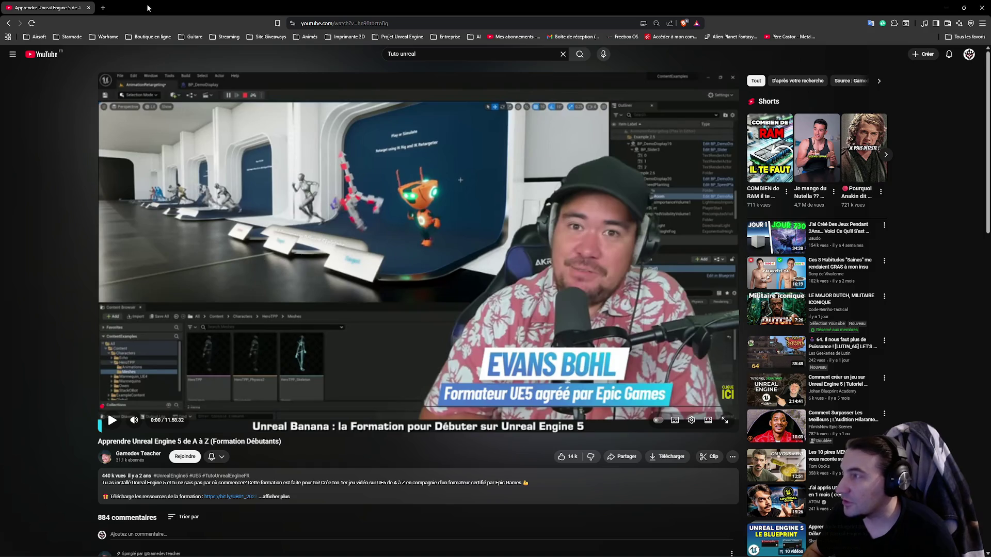
left_click(359, 26)
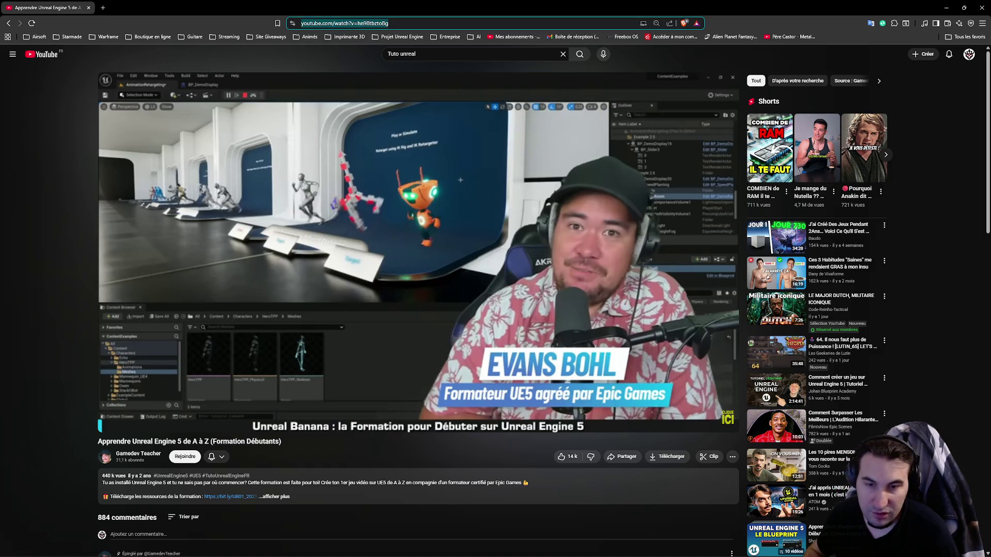
key("alt+Tab")
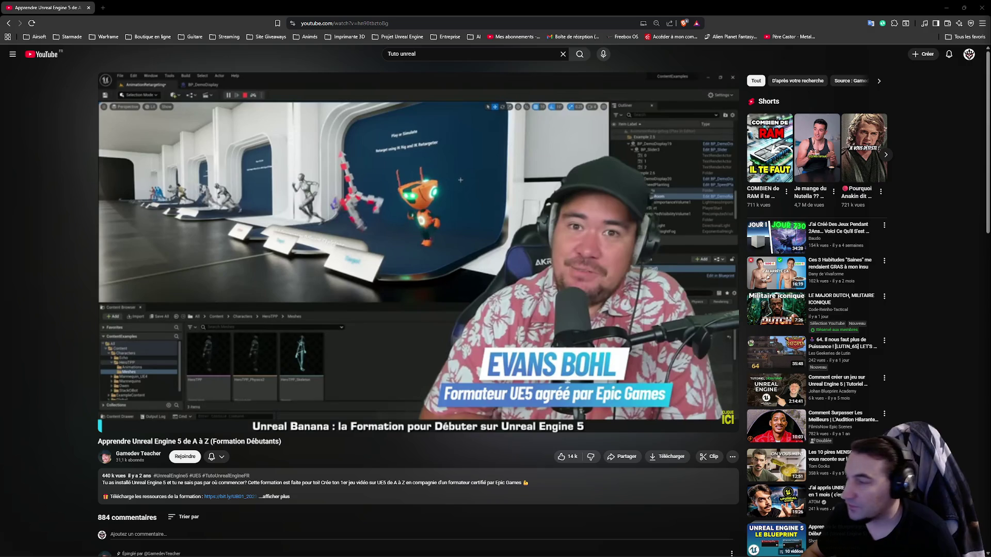
scroll(546, 400, "down", 5)
scroll(544, 394, "up", 5)
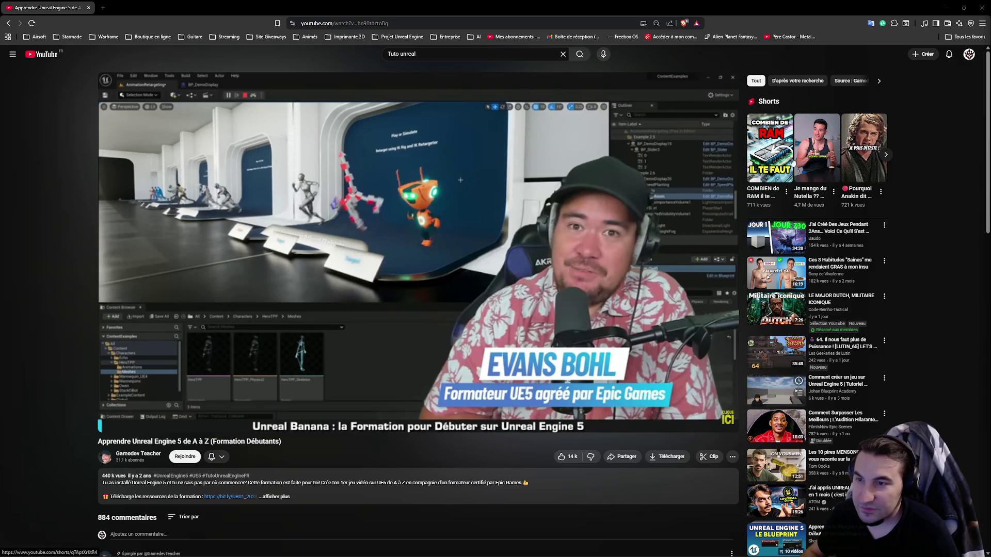
key("super+Down")
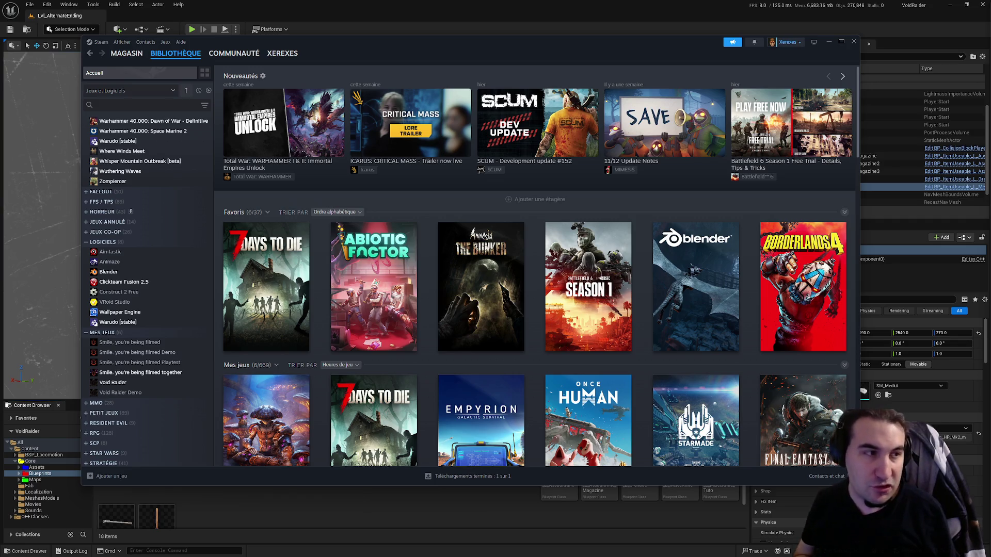
- Open Empyrion – Galactic Survival's library page, scroll through its news, and open its screenshot collection
mouse_move(460, 289)
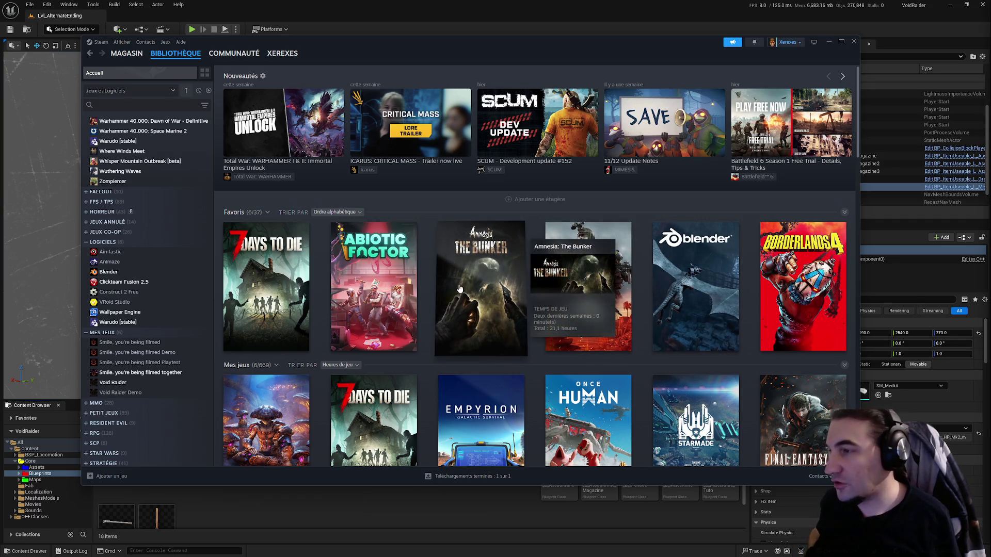
scroll(505, 278, "down", 3)
mouse_move(627, 236)
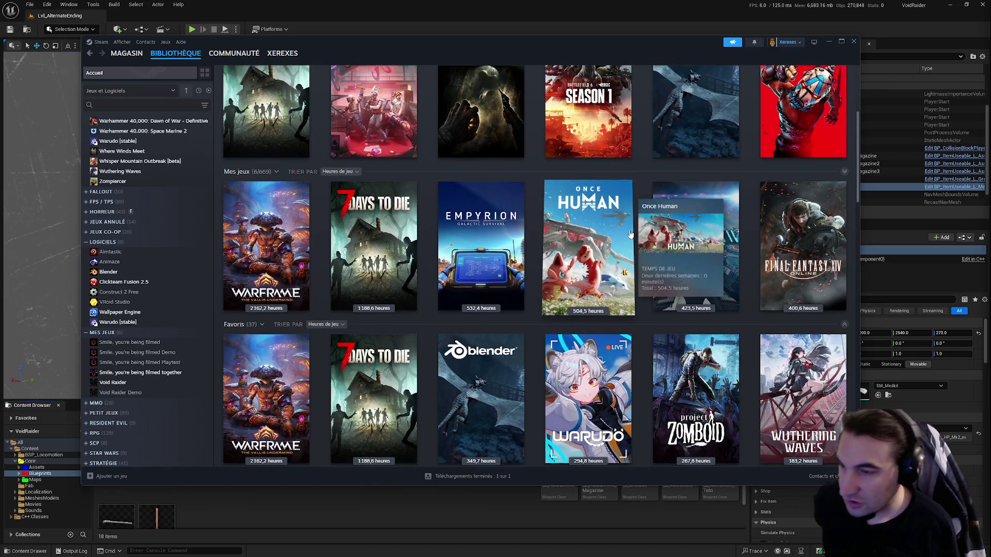
left_click(485, 242)
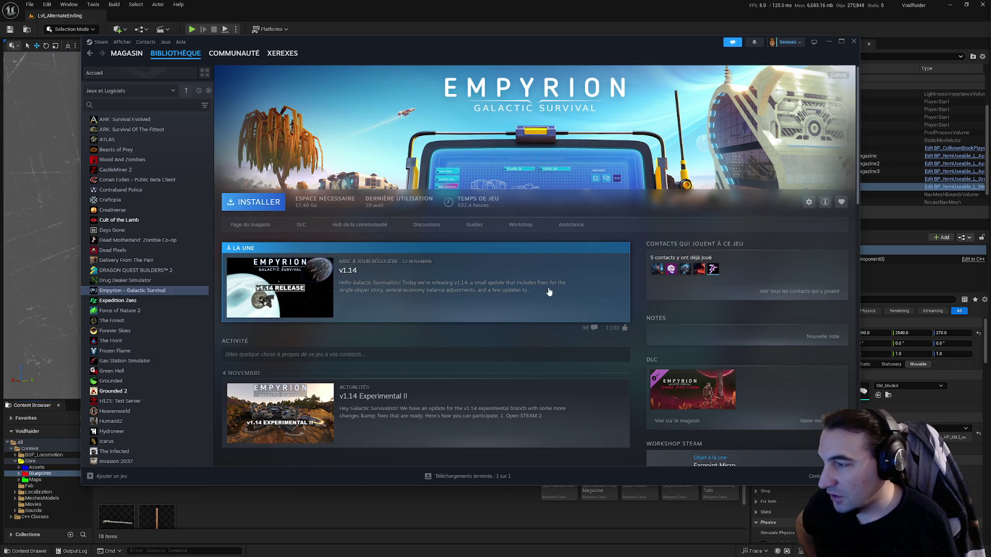
scroll(591, 338, "down", 2)
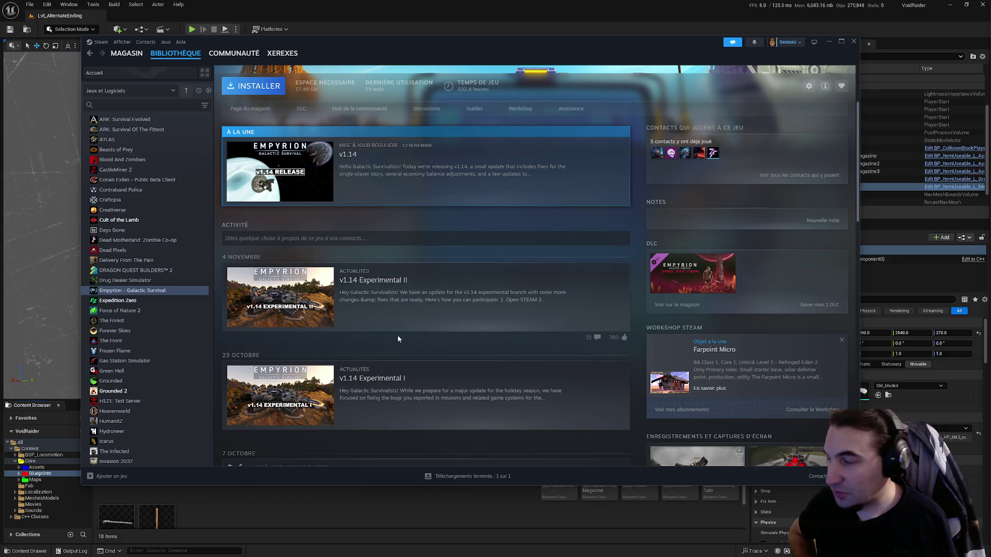
scroll(398, 335, "down", 5)
scroll(401, 335, "down", 2)
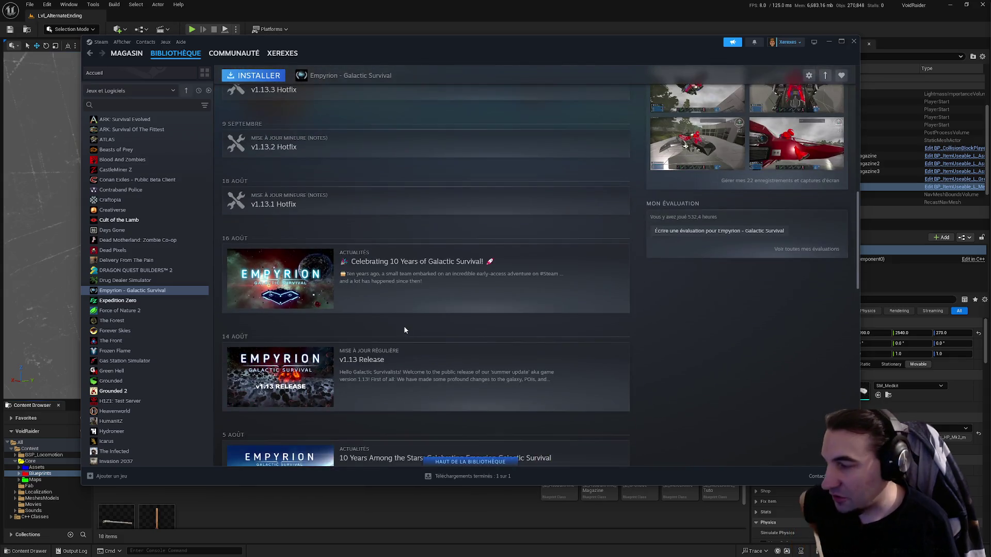
scroll(407, 320, "up", 6)
scroll(407, 310, "down", 5)
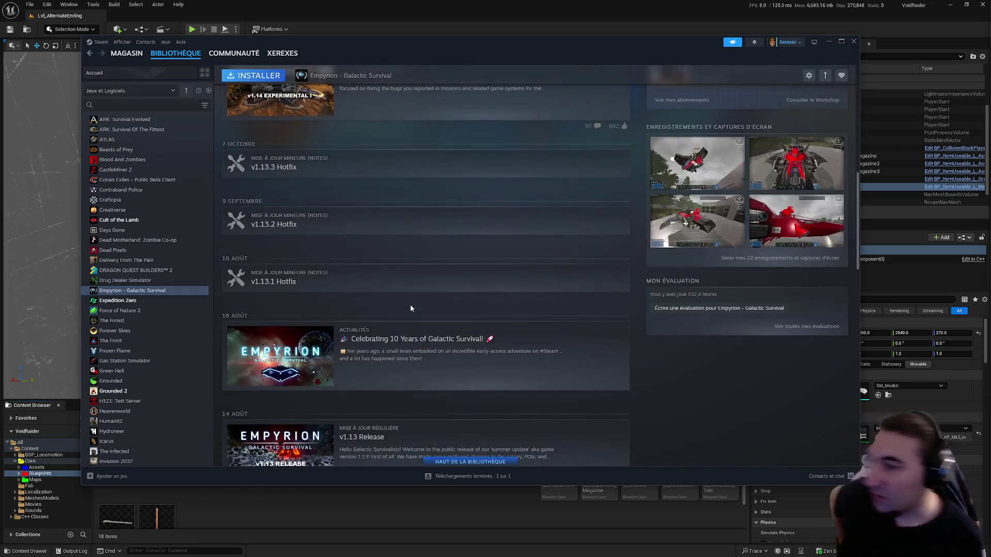
left_click(745, 259)
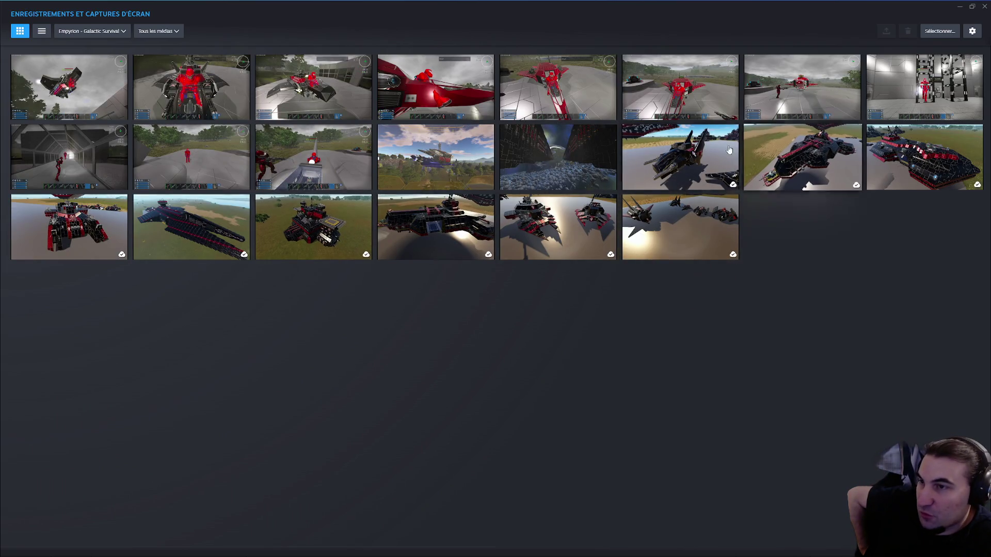
left_click(577, 184)
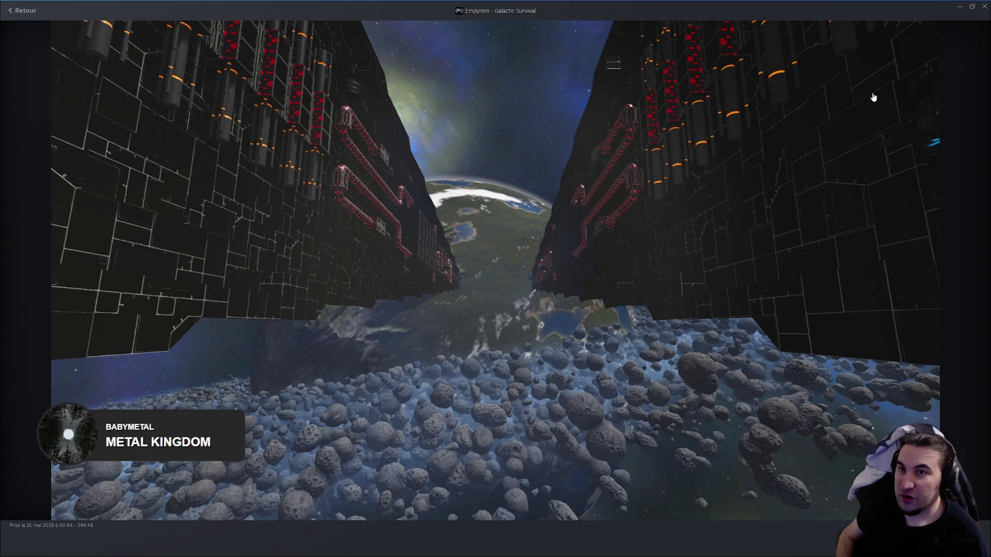
left_click(984, 6)
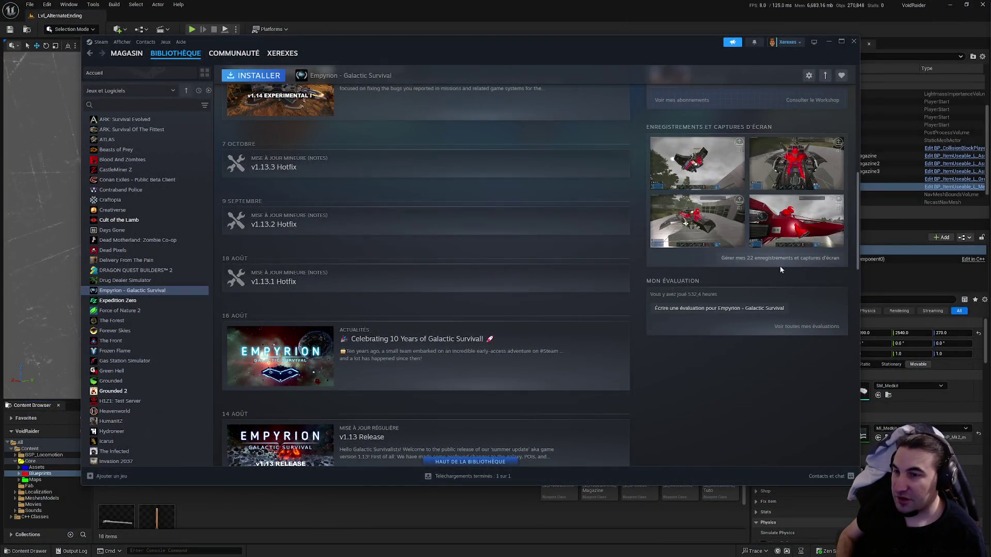
left_click(772, 260)
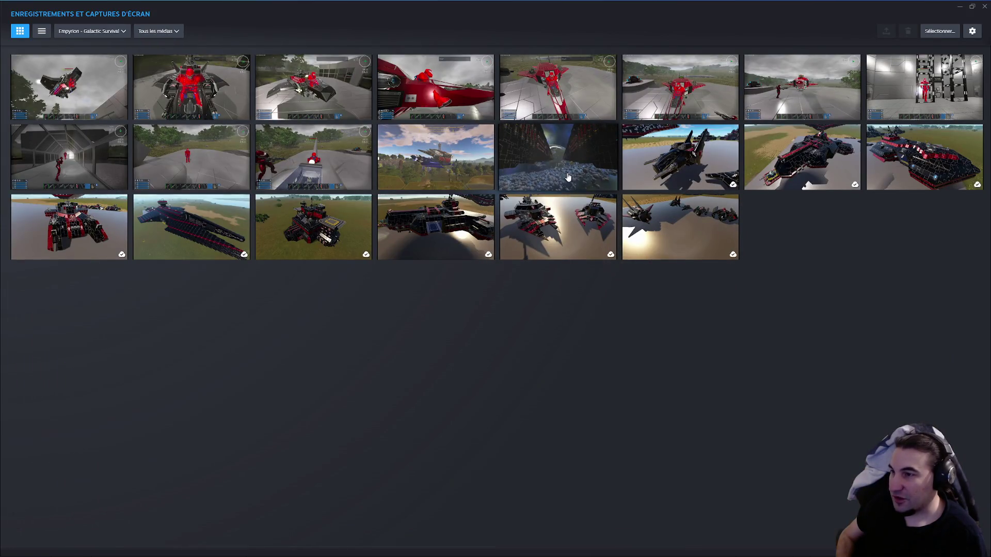
left_click(206, 225)
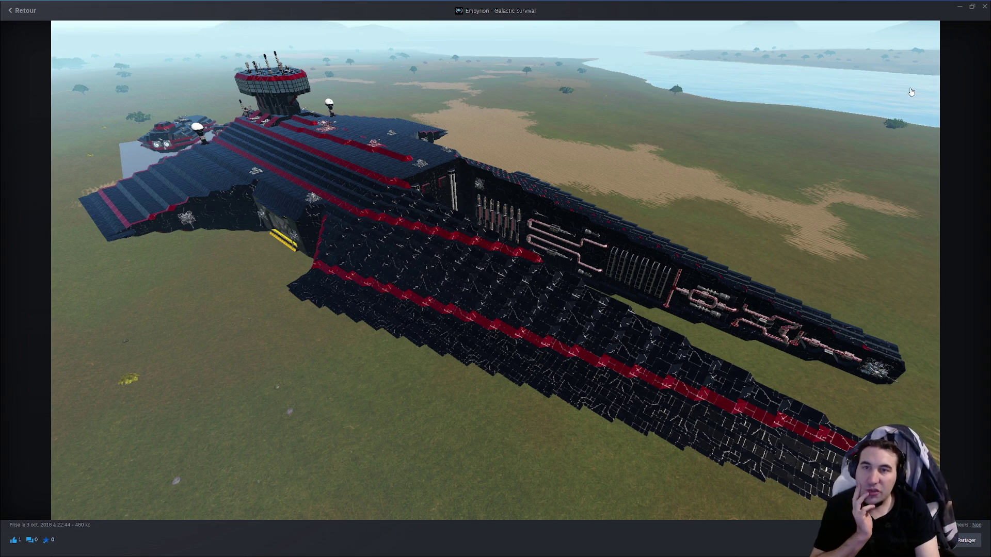
left_click(984, 6)
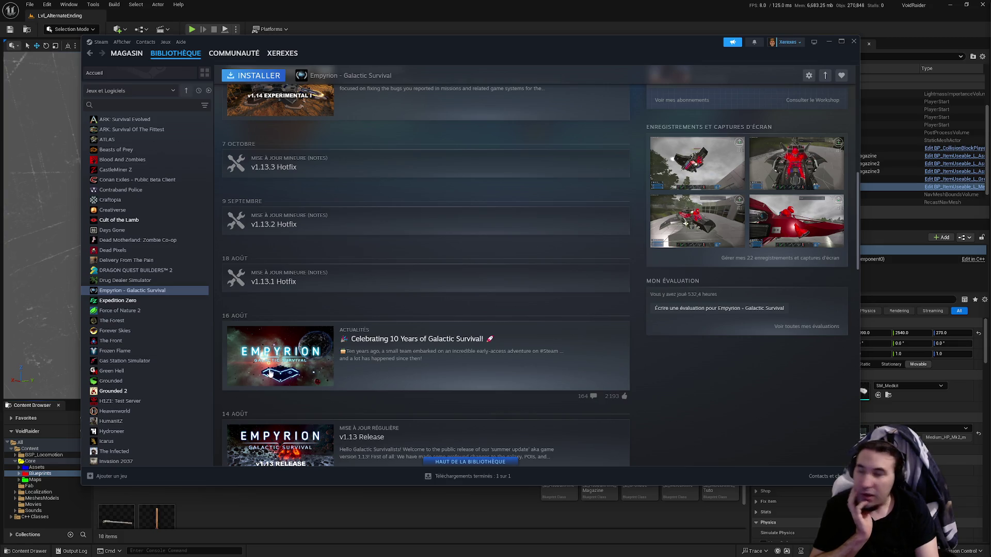
- Scroll the Steam library sidebar up to MES JEUX with Void Raider and Void Raider Demo
scroll(257, 368, "down", 2)
scroll(256, 368, "up", 8)
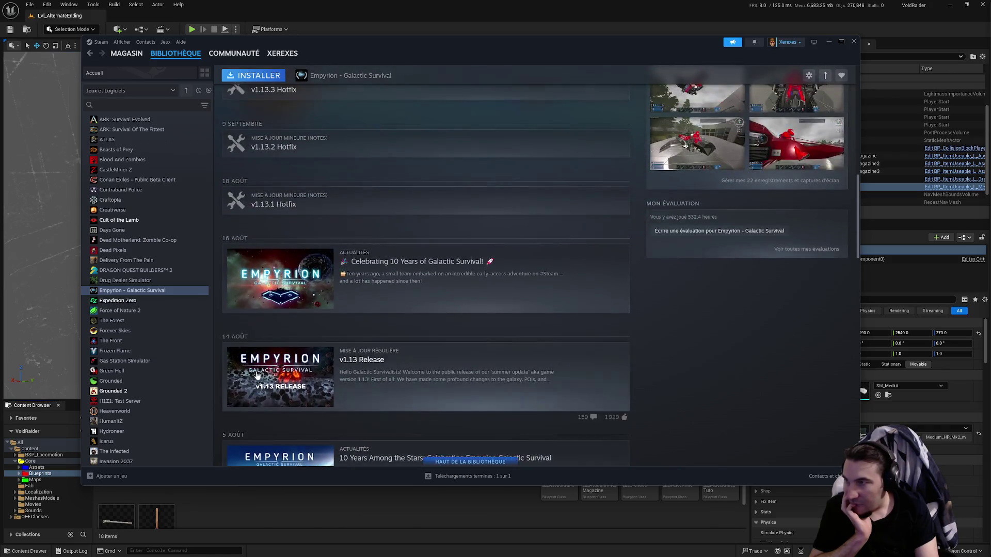
scroll(257, 376, "up", 2)
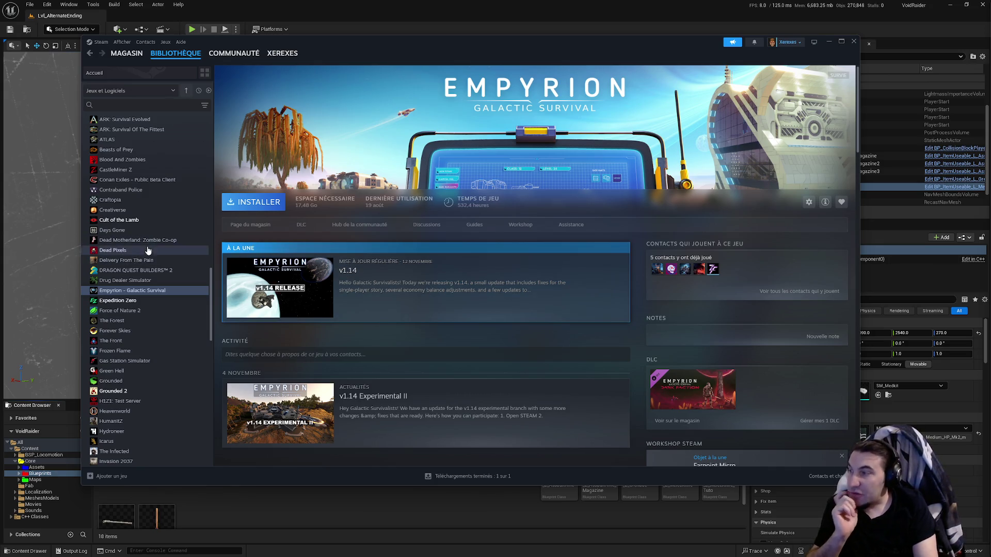
scroll(136, 307, "down", 3)
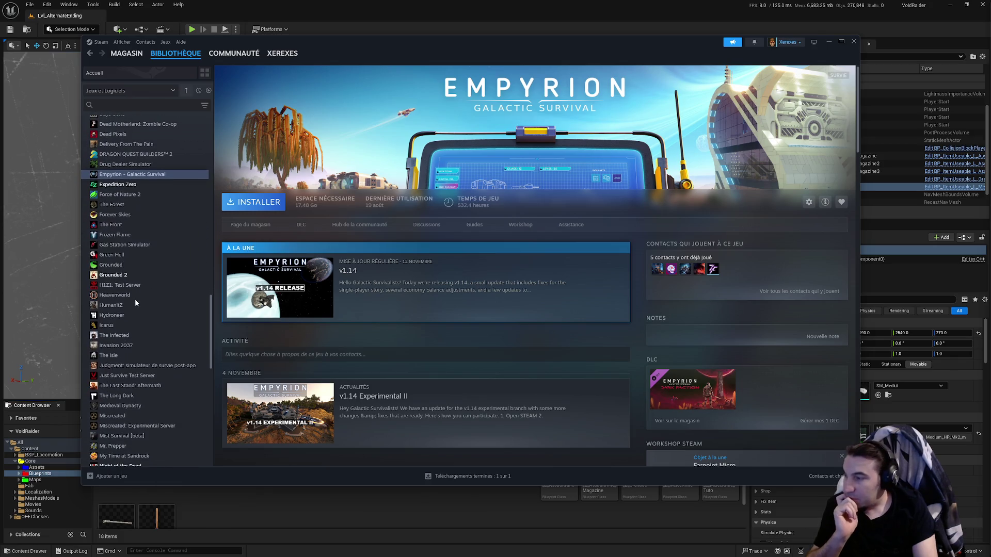
scroll(120, 274, "up", 12)
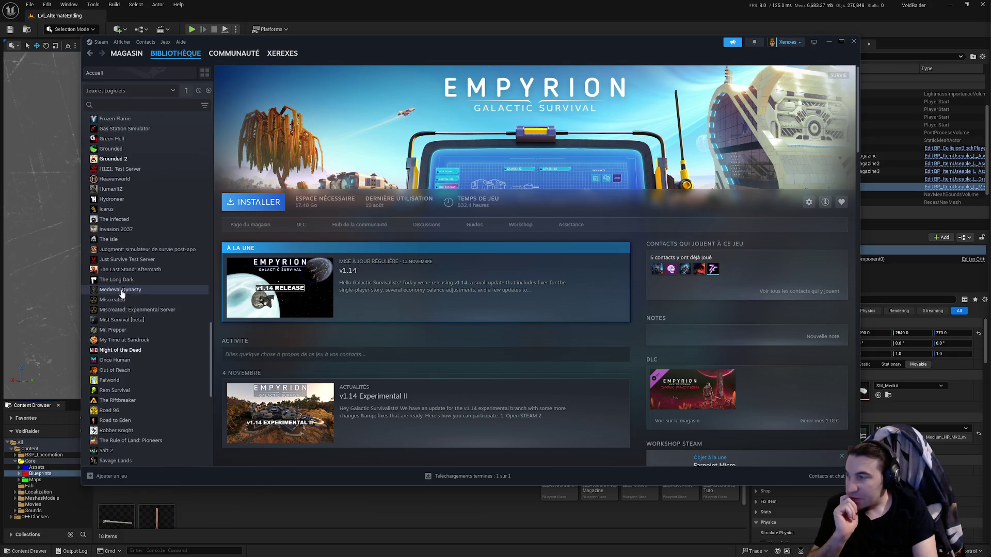
scroll(134, 330, "up", 15)
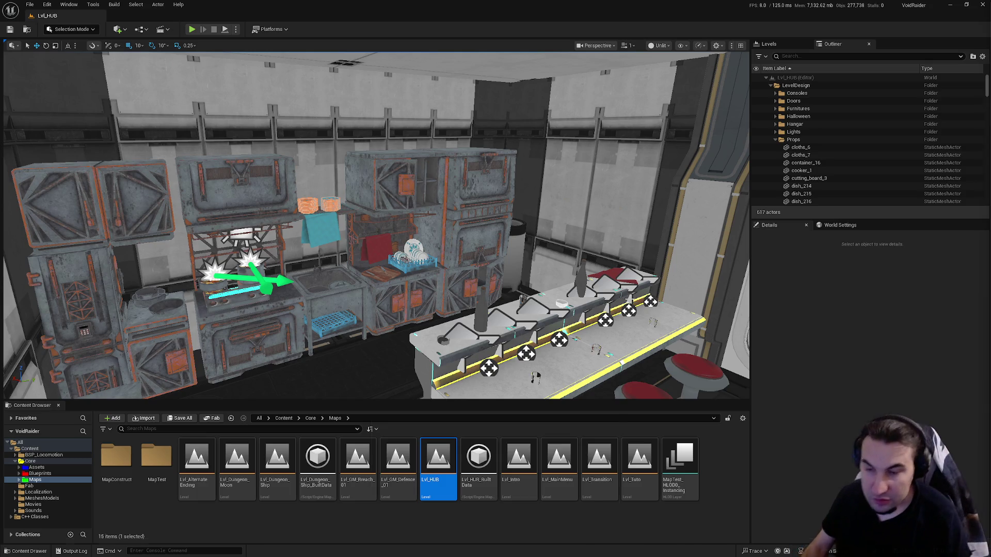
- Close the Unreal Editor window from its title bar
key("super")
key("super")
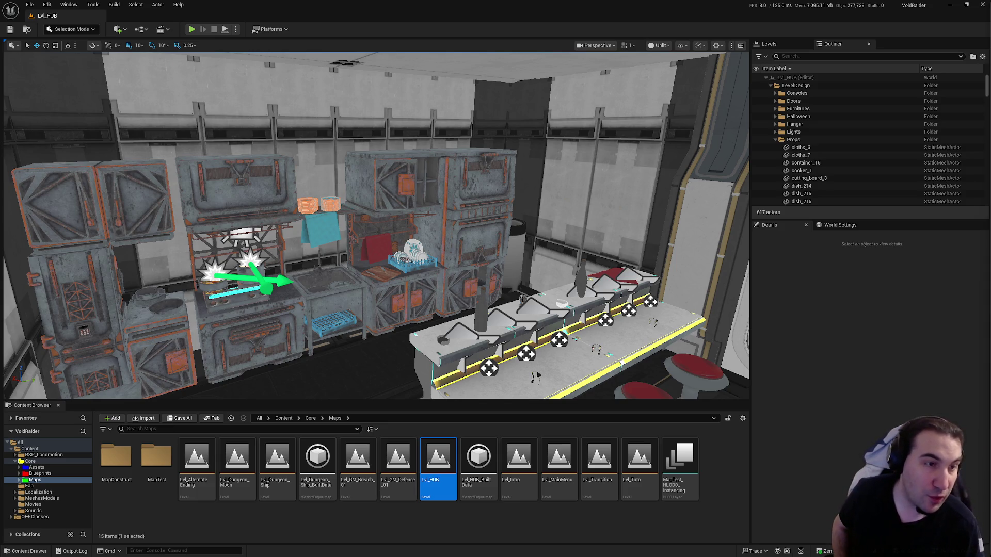
left_click(982, 5)
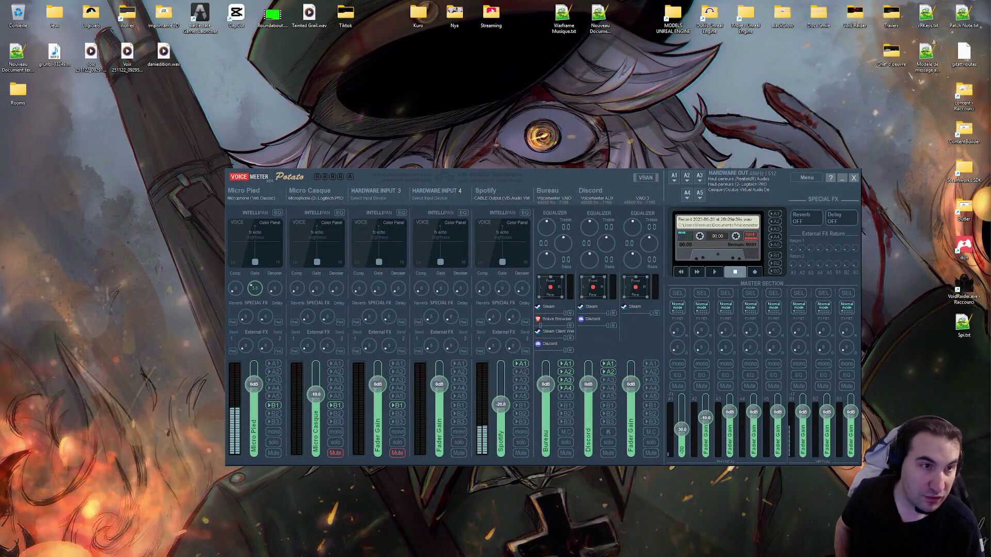
- Minimize the Voicemeeter Potato mixer window
left_click(842, 177)
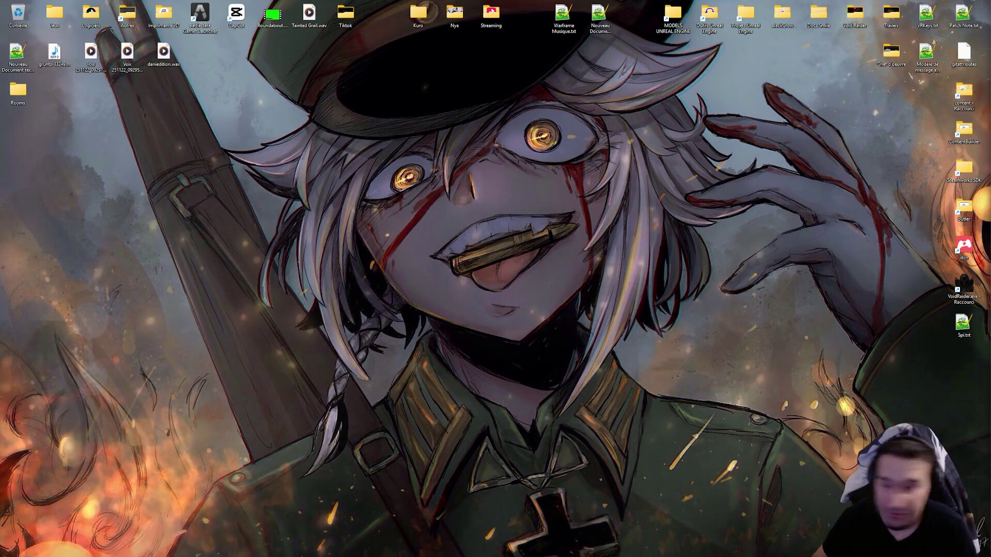
- Open the pinned Streaming folder in File Explorer and go to Ce PC
mouse_move(457, 546)
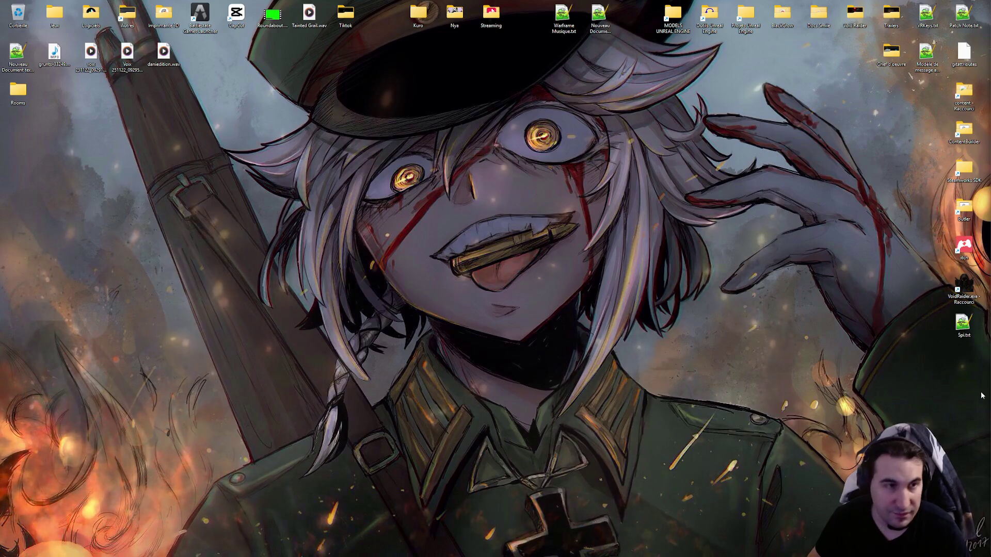
mouse_move(688, 530)
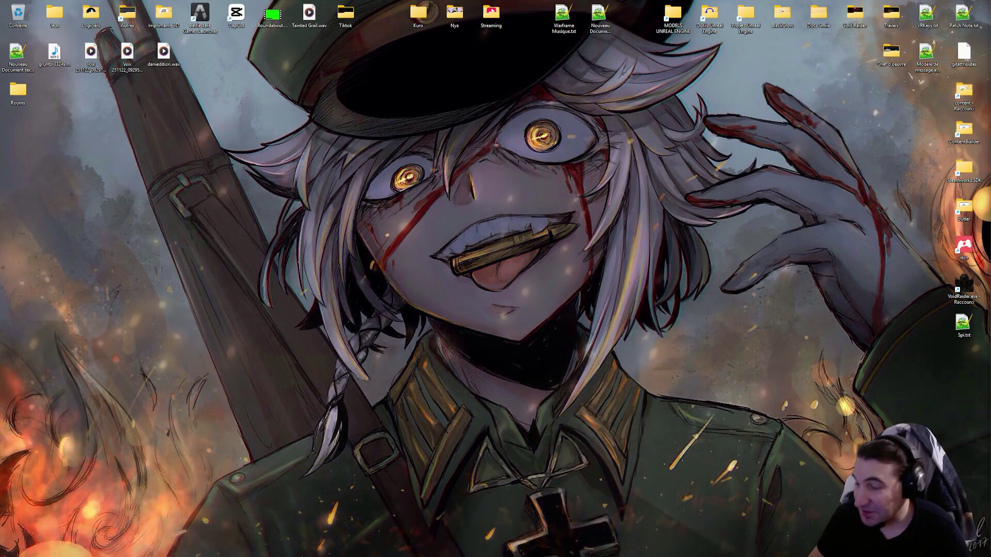
left_click(418, 547)
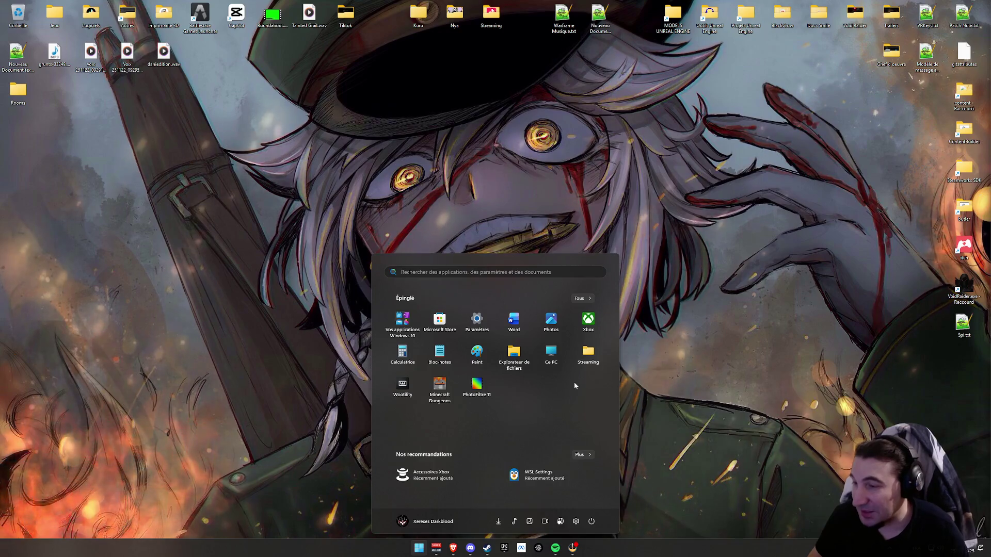
left_click(595, 355)
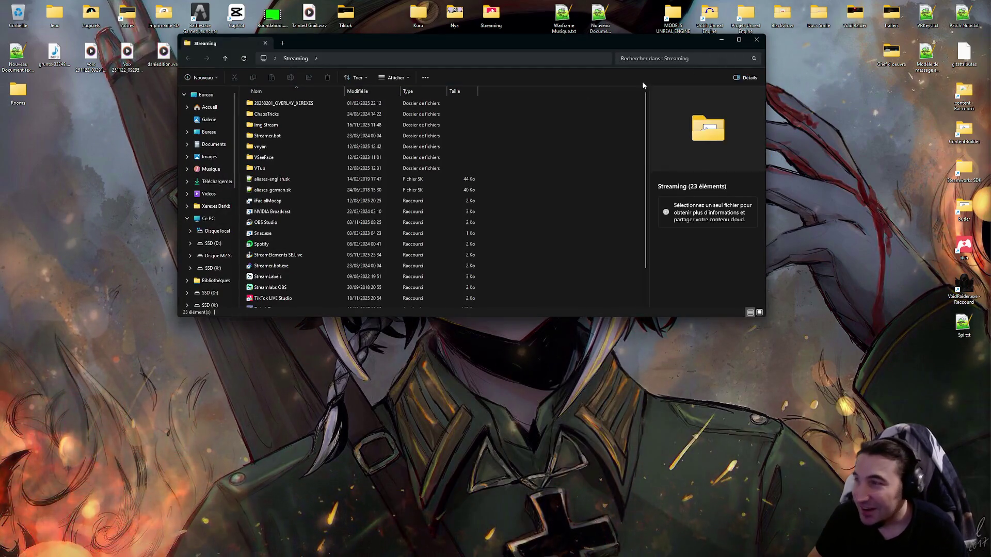
left_click(206, 218)
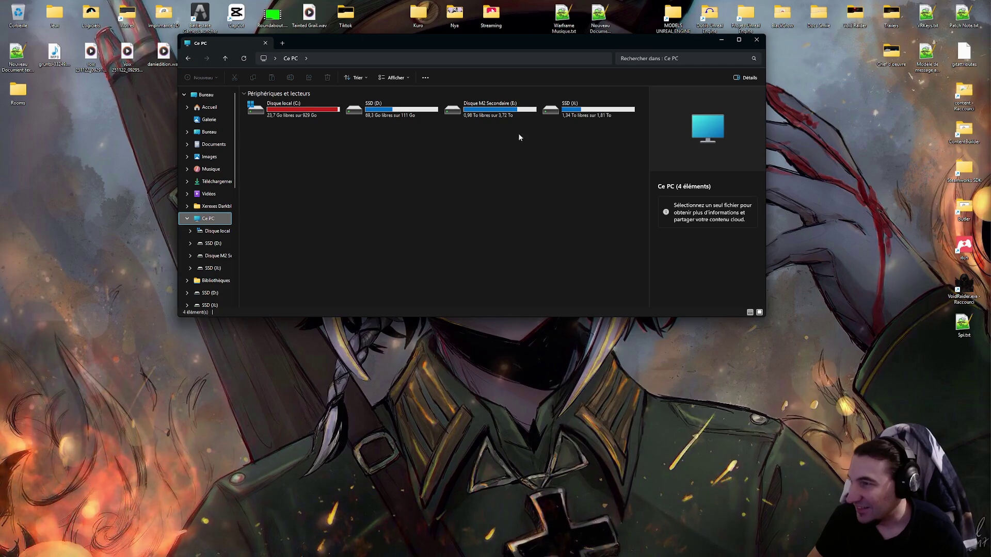
- Open the SSD (X:) drive and bring up the context menu for its contents
left_click(586, 116)
double_click(585, 115)
right_click(439, 279)
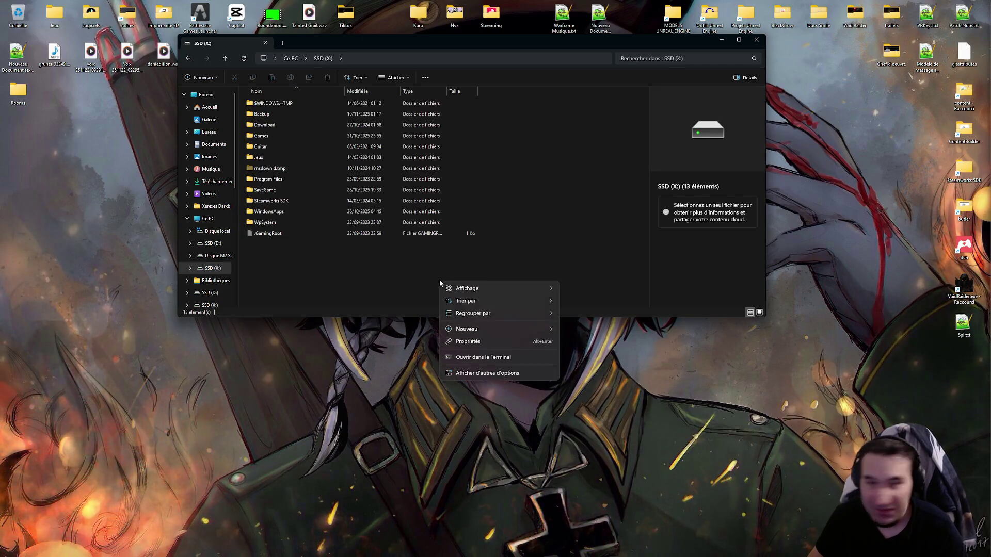
- Create a folder named AmnesiaVideo on SSD (X:) and open it
mouse_move(512, 329)
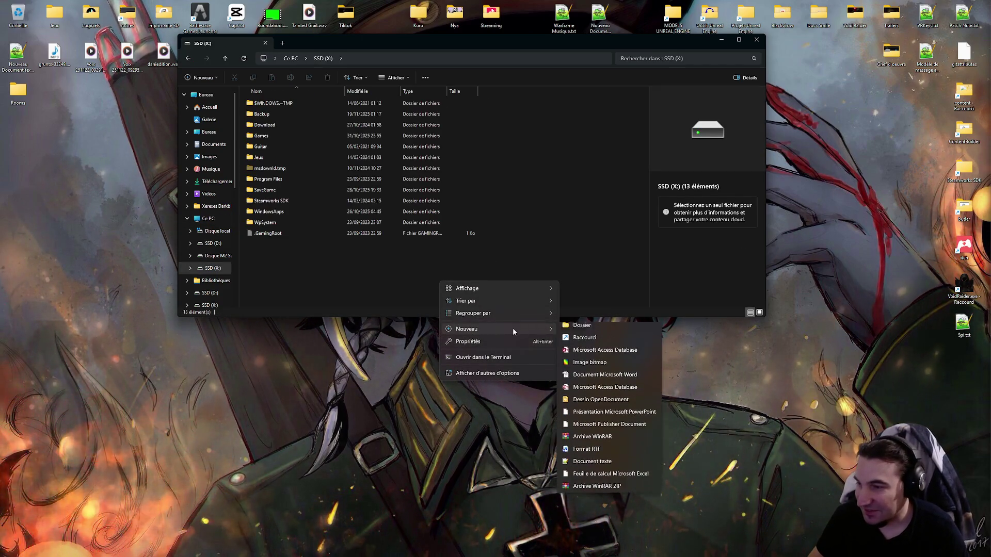
left_click(581, 331)
type("Am")
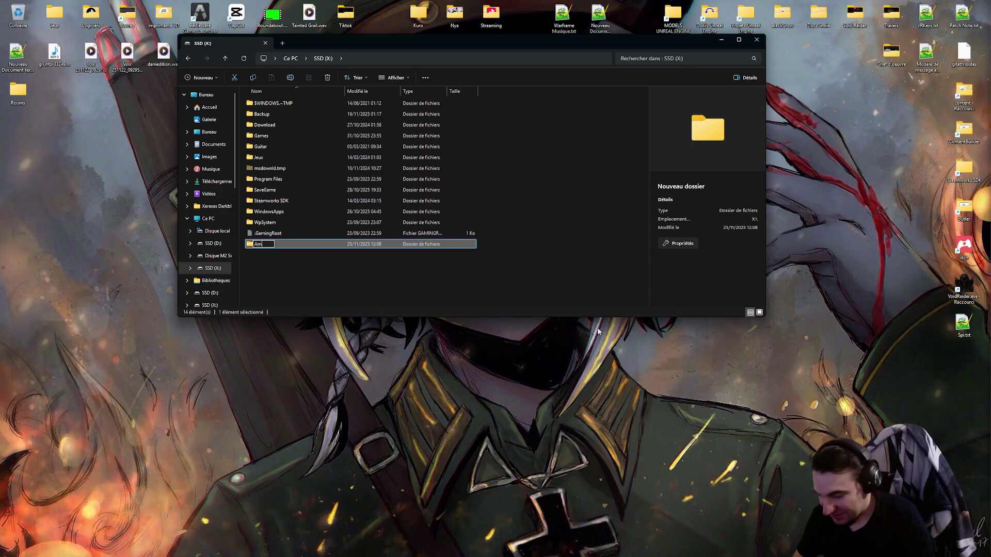
type("nesia")
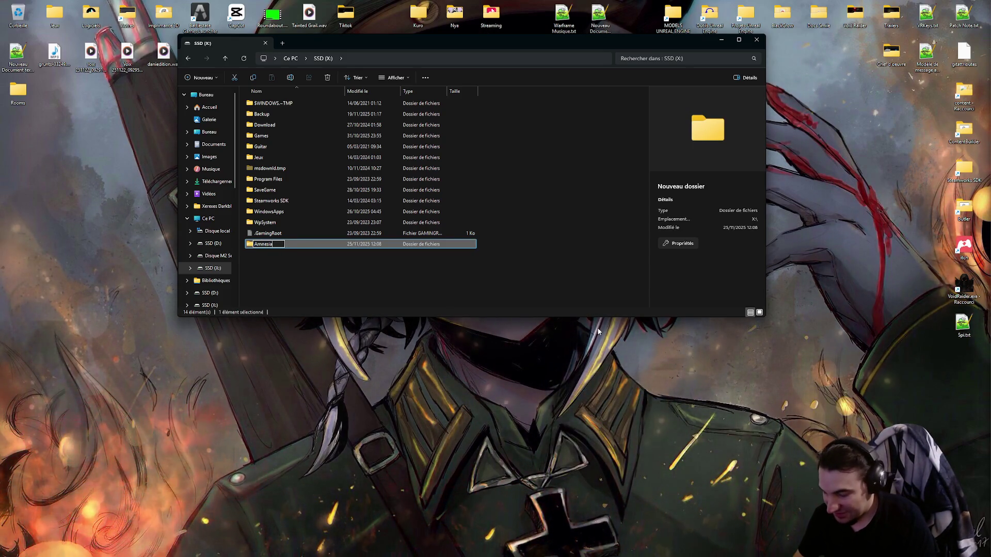
type("Video")
key("Return")
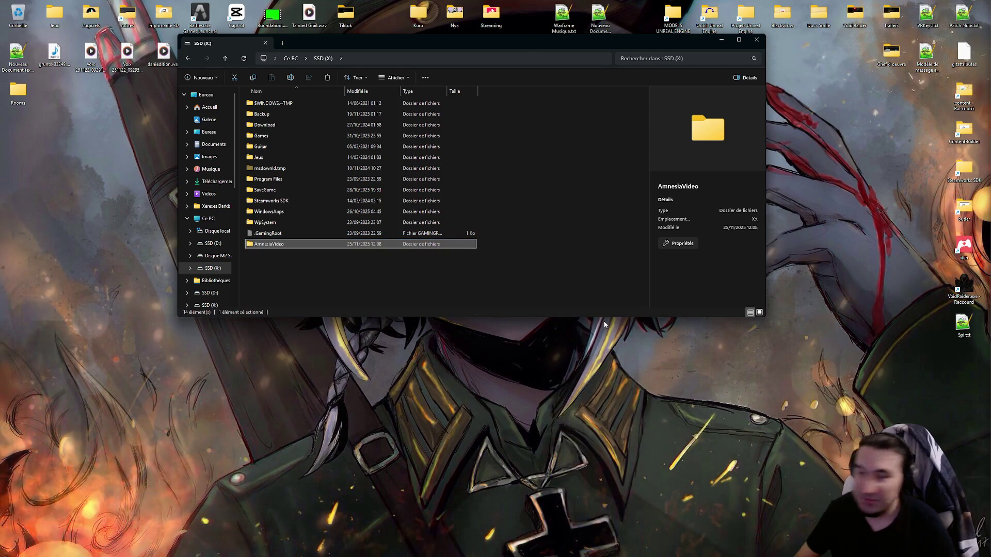
key("Return")
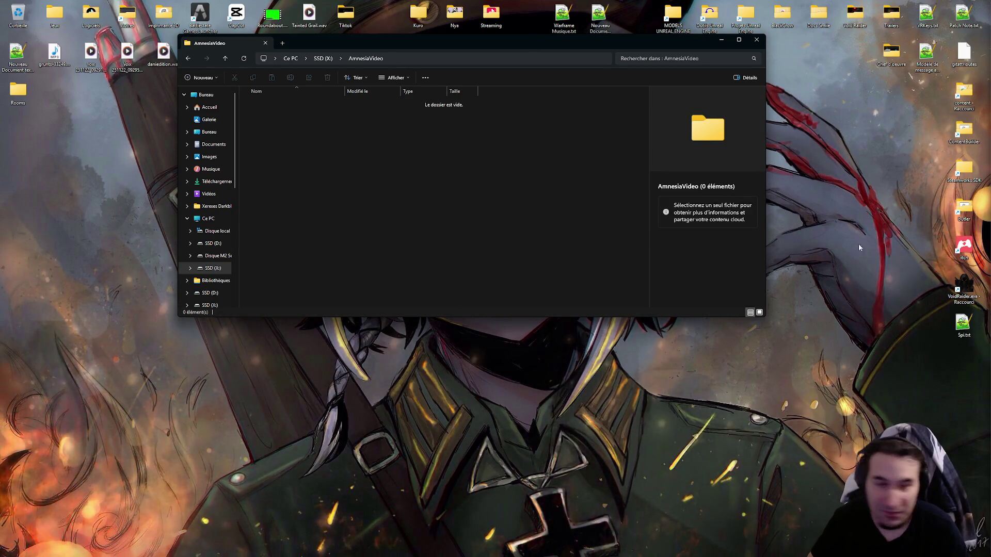
mouse_move(461, 555)
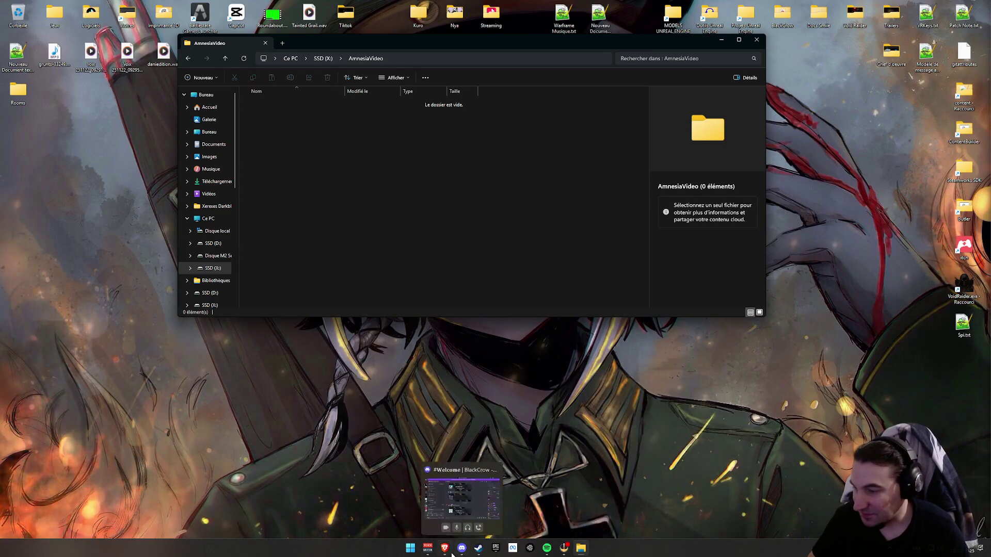
left_click(515, 511)
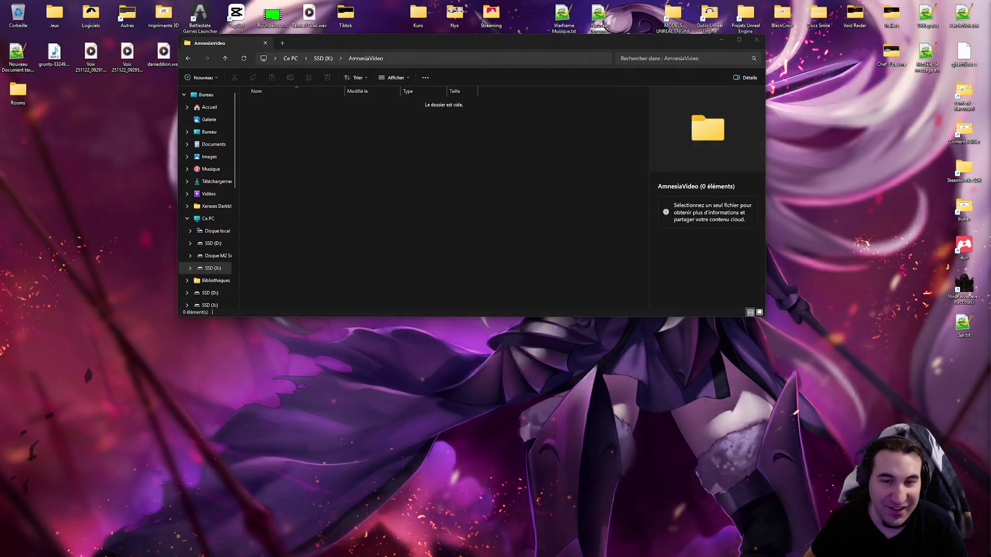
left_click(486, 252)
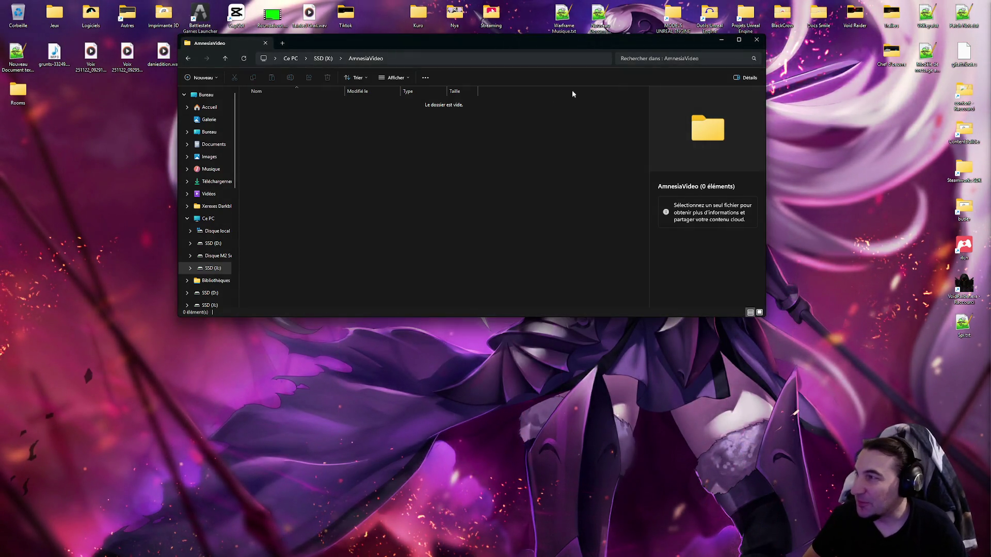
- Close the AmnesiaVideo window and open the Git projects folder on drive E:
key("ctrl+w")
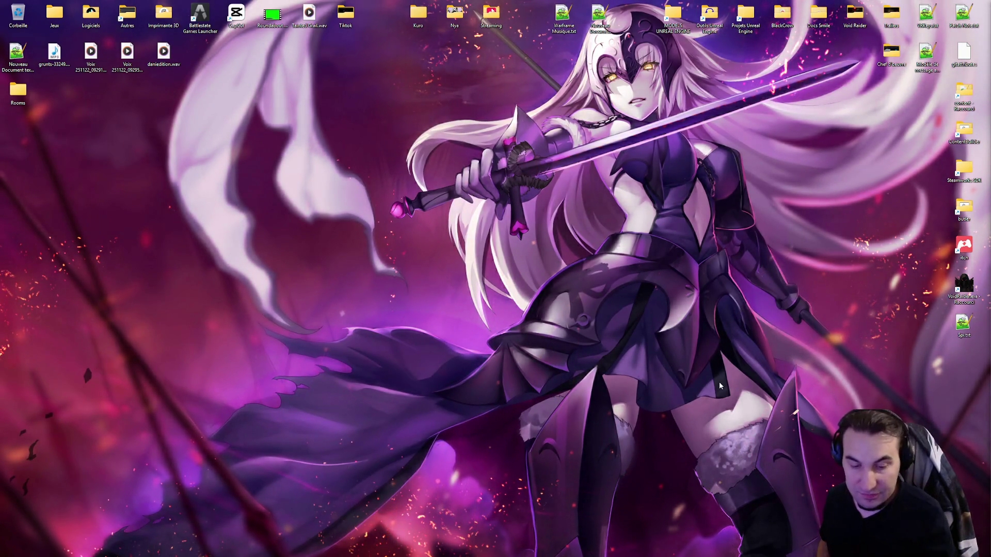
mouse_move(406, 551)
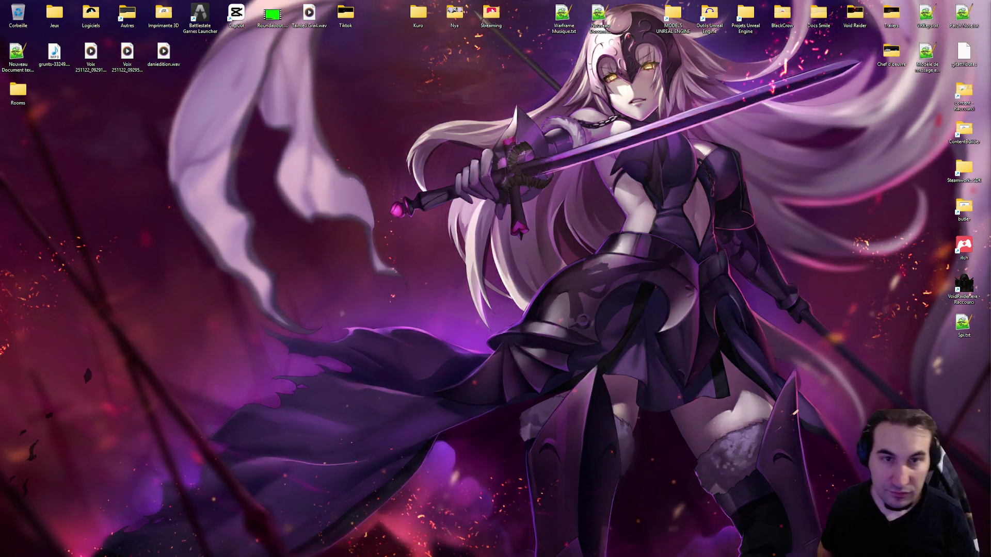
mouse_move(568, 552)
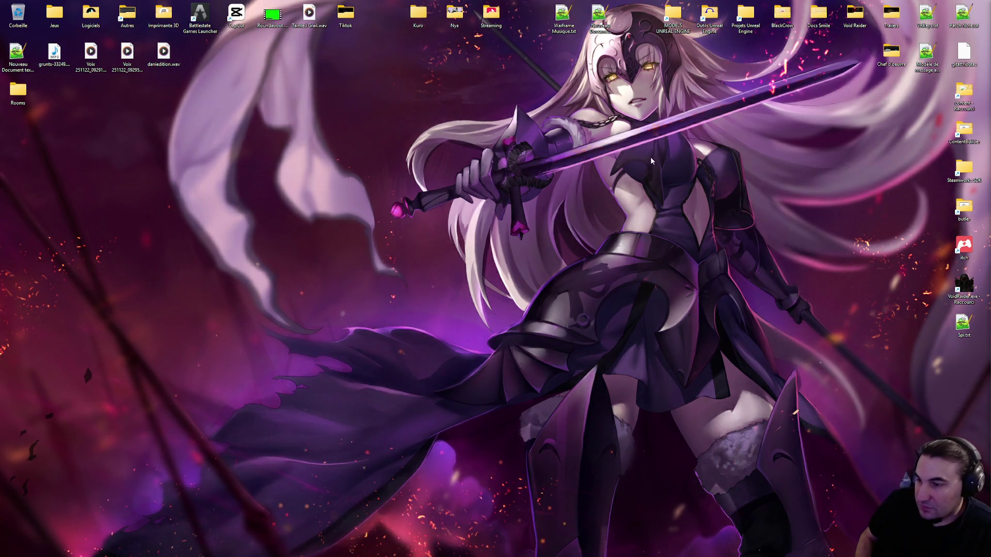
double_click(745, 18)
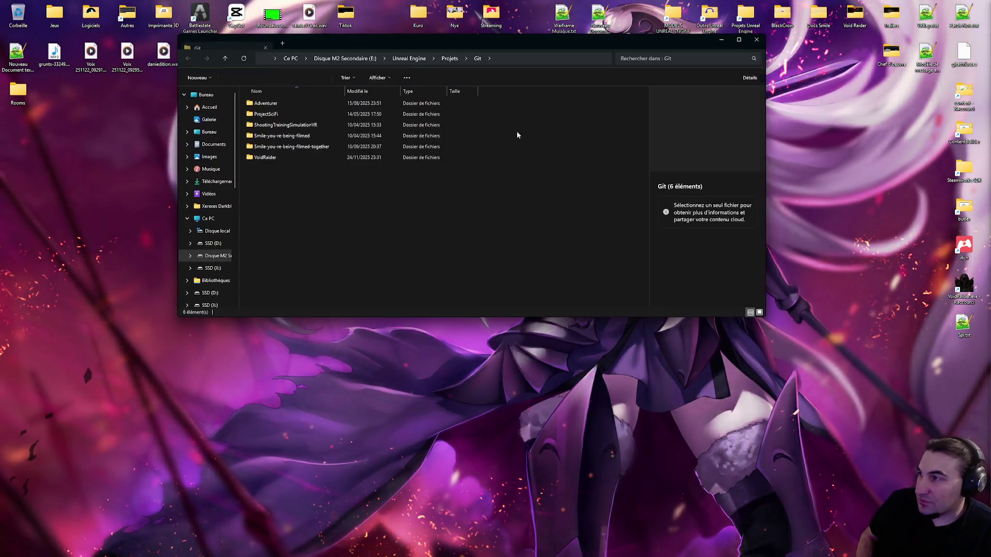
- Launch VoidRaider.uproject from the VoidRaider folder, then close that Explorer window
double_click(295, 158)
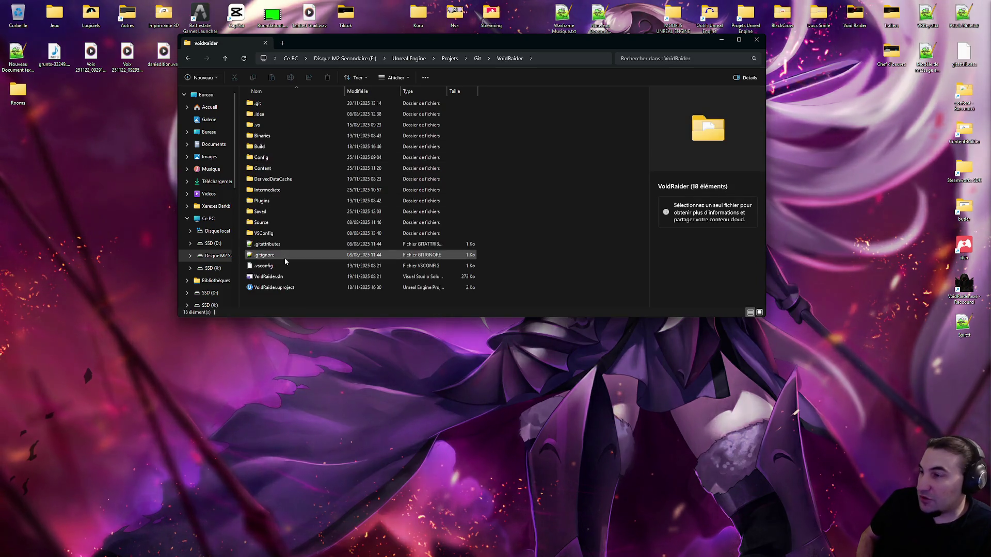
double_click(285, 287)
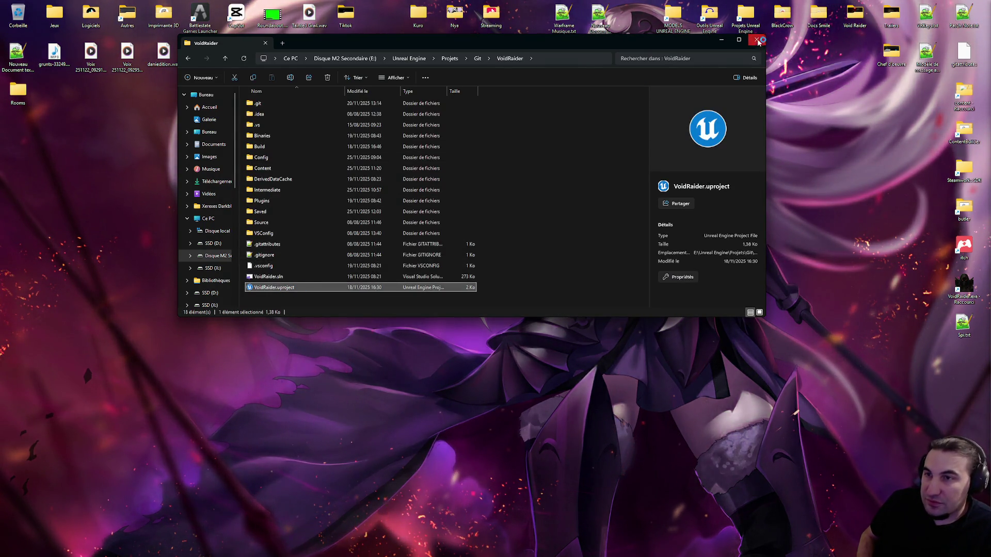
left_click(756, 40)
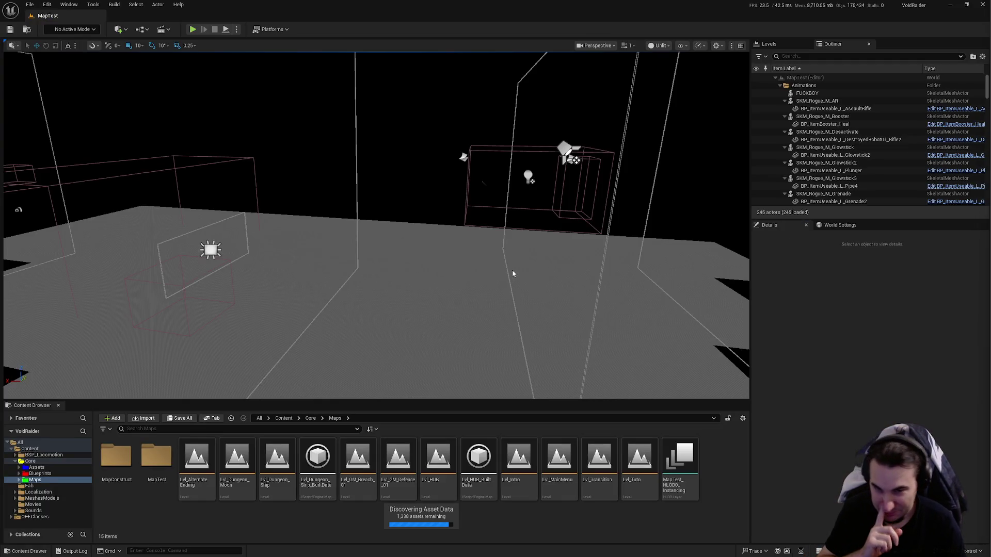
- Return to Unreal Engine with MapTest loaded and orbit toward the red ship and two consoles
key("super")
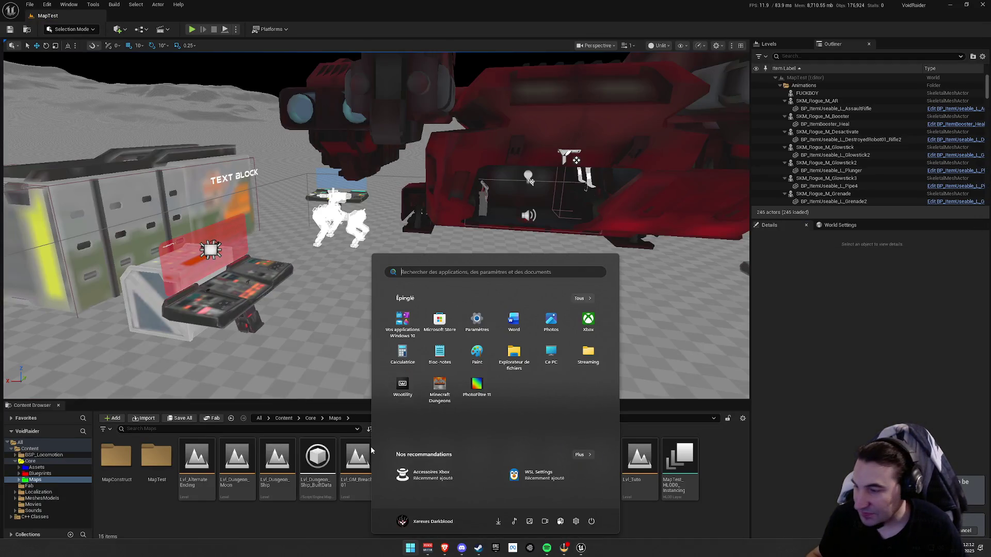
key("Escape")
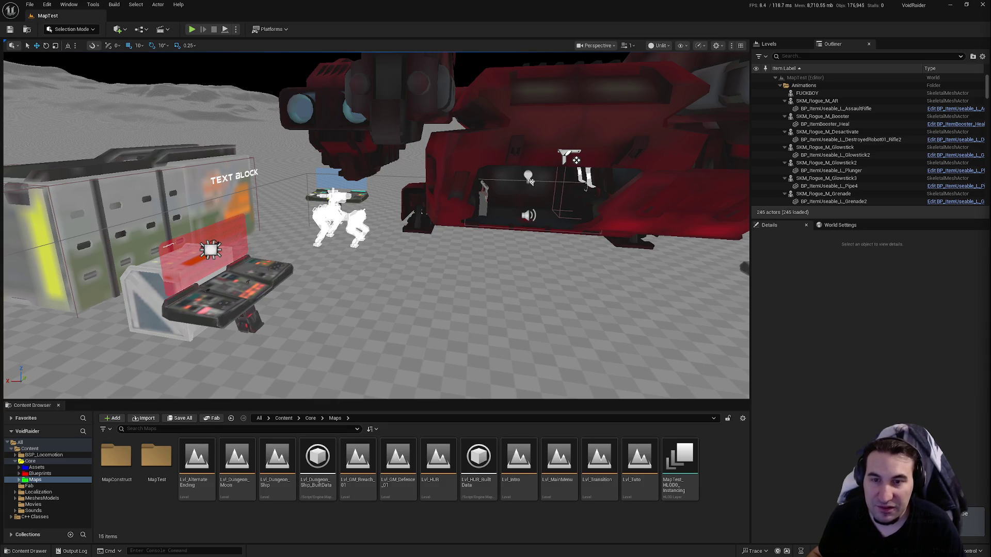
key("alt+Tab")
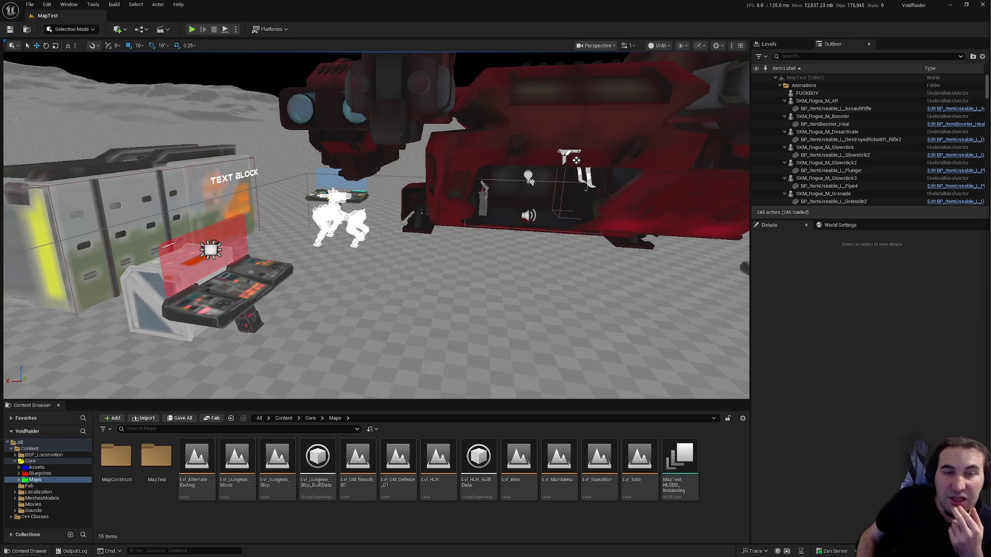
mouse_move(529, 181)
left_mouse_down()
mouse_move(355, 180)
mouse_move(573, 195)
left_mouse_up()
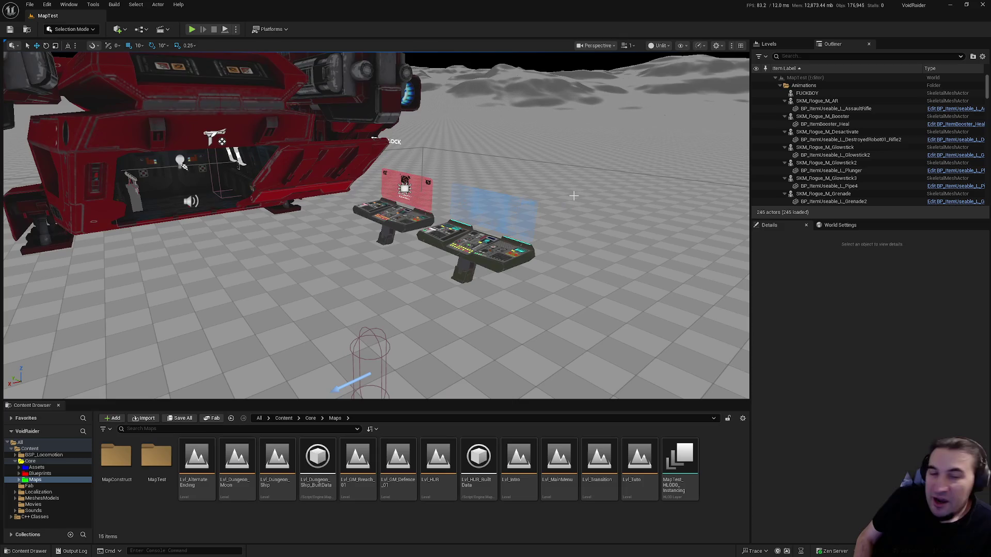
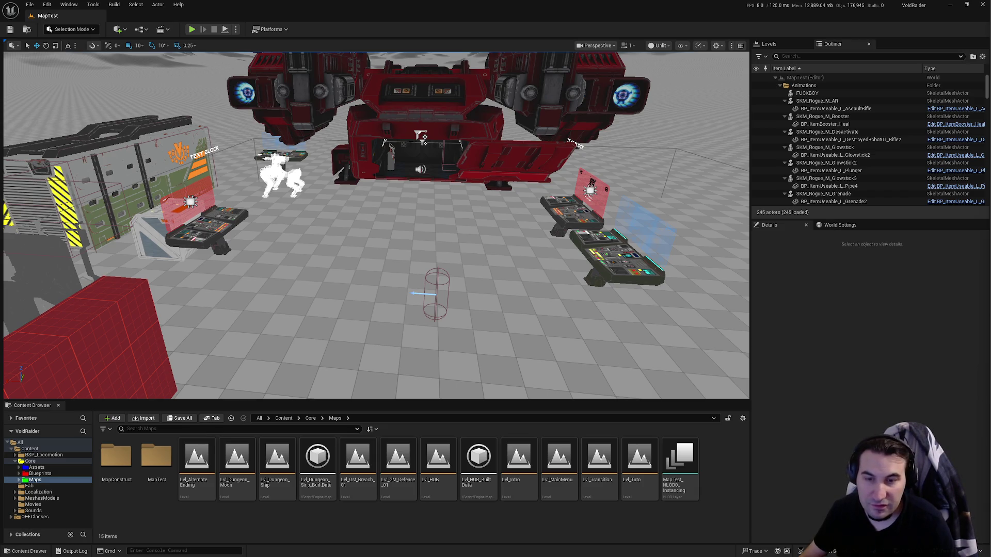
- Open the Lvl_HUB level from the Maps folder in place of MapTest
mouse_move(375, 225)
left_mouse_down()
mouse_move(412, 201)
mouse_move(441, 199)
left_mouse_up()
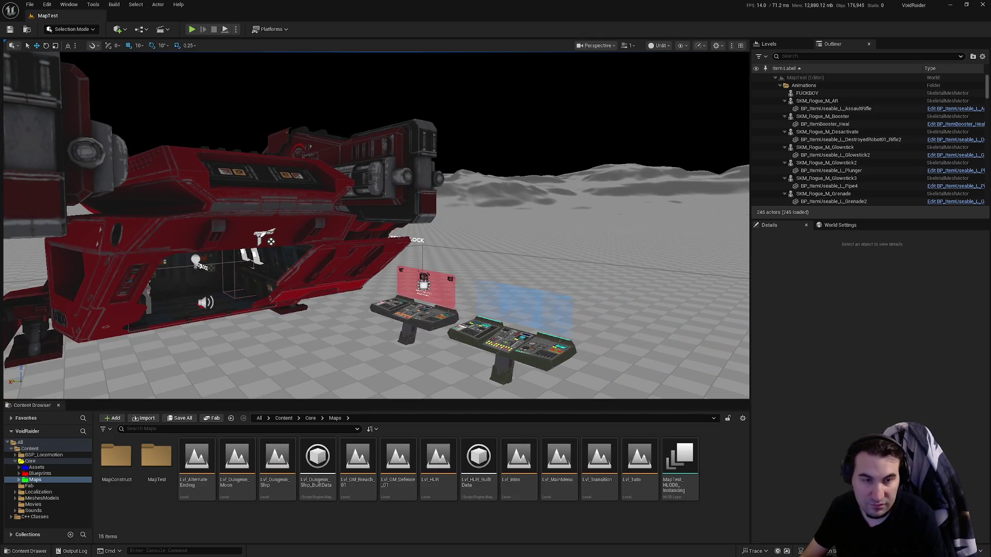
mouse_move(492, 266)
left_mouse_down()
mouse_move(443, 267)
mouse_move(480, 227)
mouse_move(444, 233)
left_mouse_up()
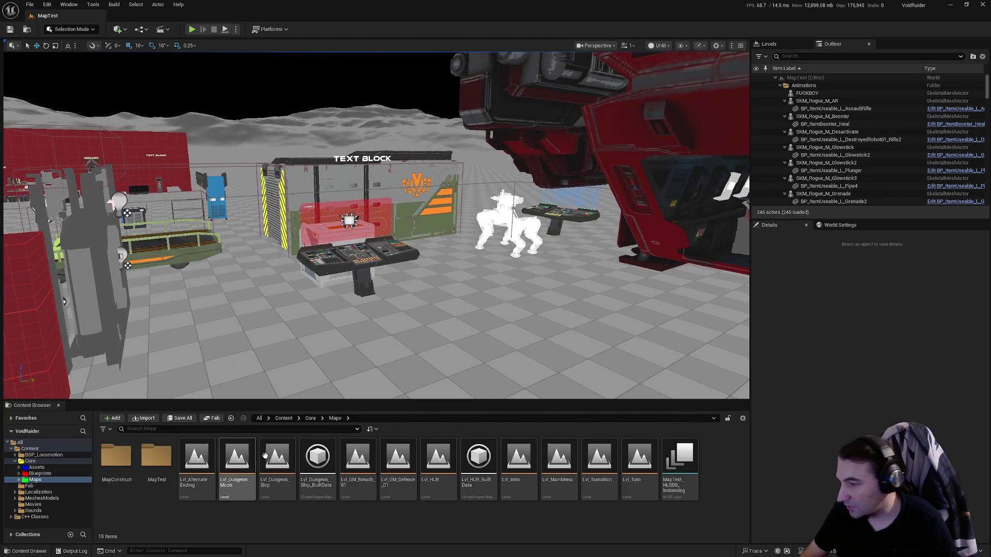
double_click(427, 473)
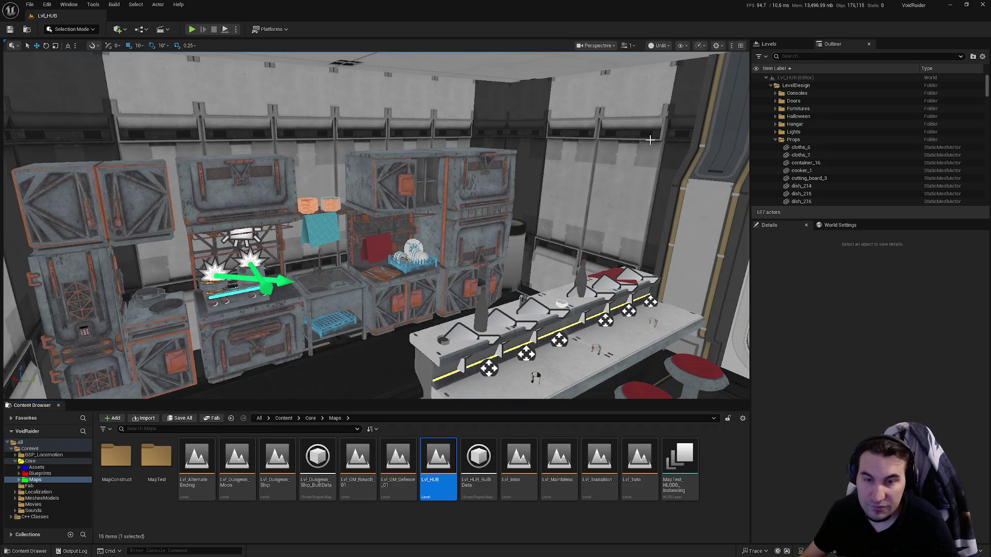
- Turn the view toward the counter and door, then bring up the viewport View Mode choices
mouse_move(649, 141)
left_mouse_down()
mouse_move(696, 108)
mouse_move(671, 111)
mouse_move(702, 109)
mouse_move(647, 110)
left_mouse_up()
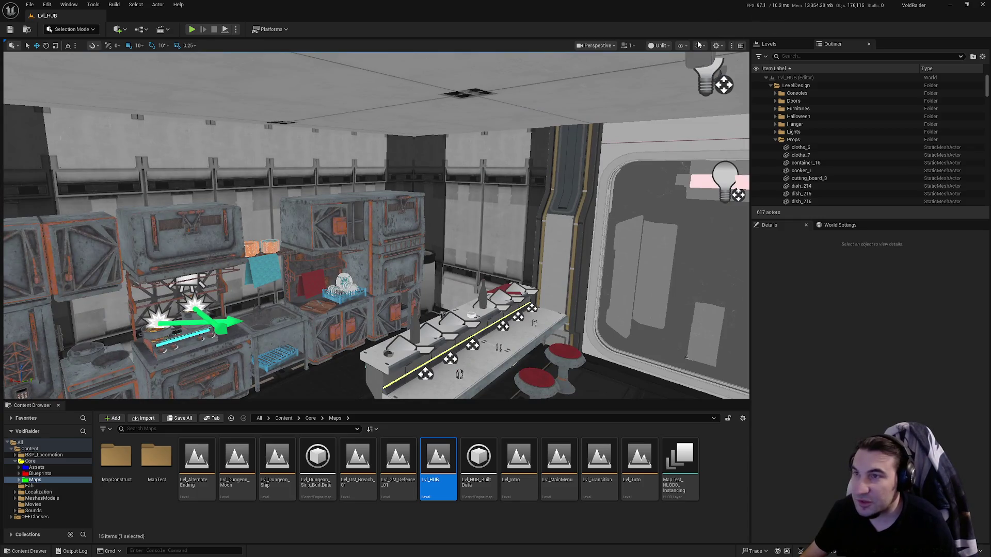
left_click(680, 46)
mouse_move(690, 83)
left_click(660, 45)
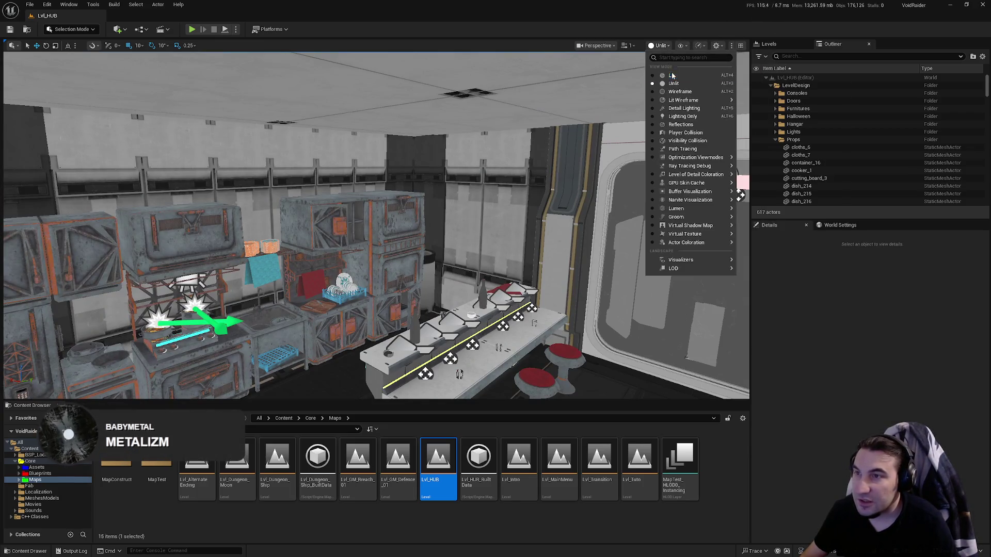
left_click(671, 66)
left_click_drag(464, 201, 412, 216)
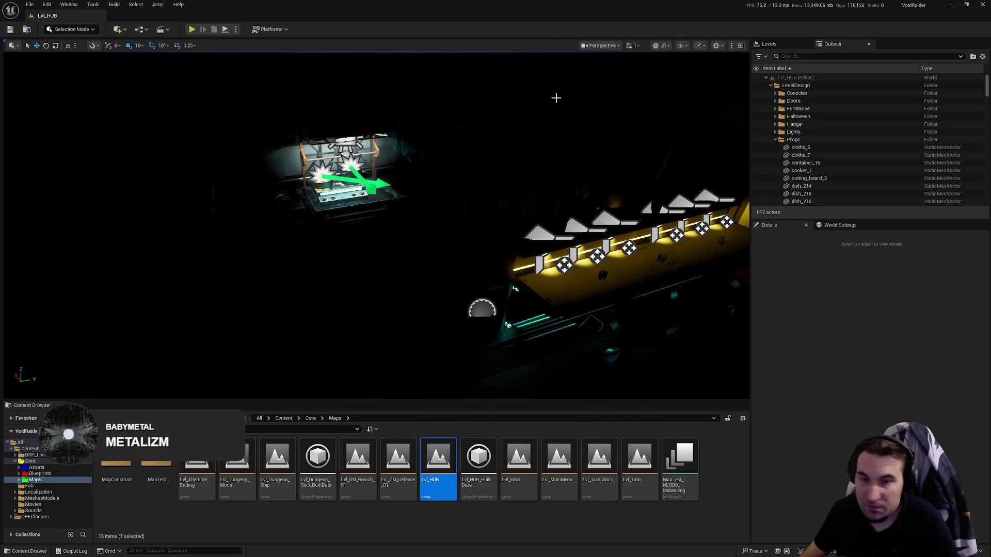
left_click(662, 45)
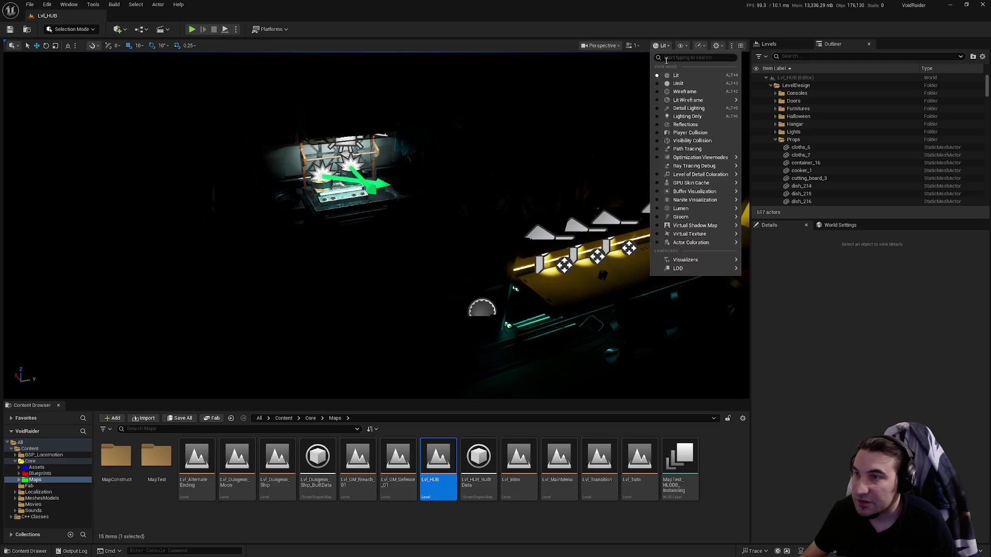
left_click(677, 83)
mouse_move(449, 198)
left_mouse_down()
mouse_move(449, 186)
mouse_move(449, 198)
left_mouse_up()
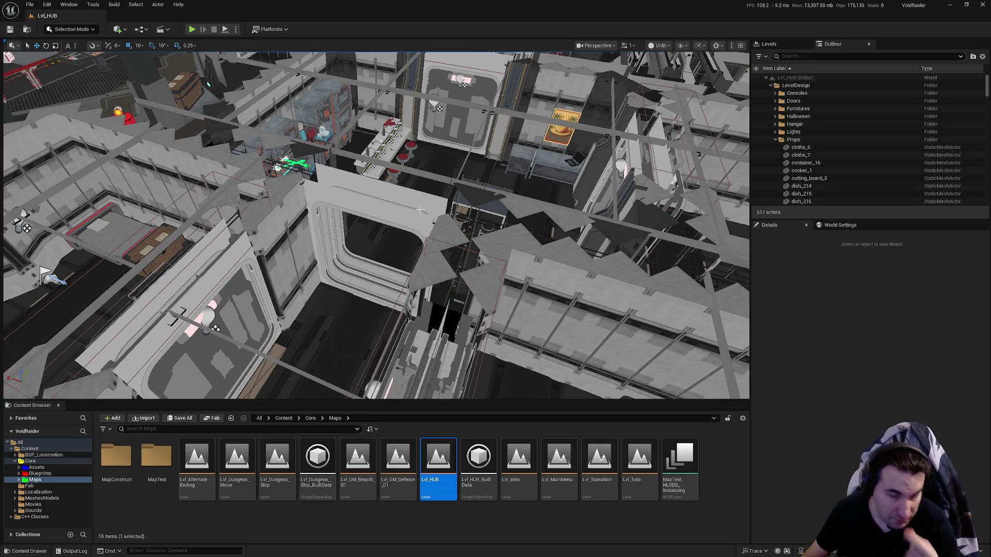
left_click_drag(477, 212, 477, 211)
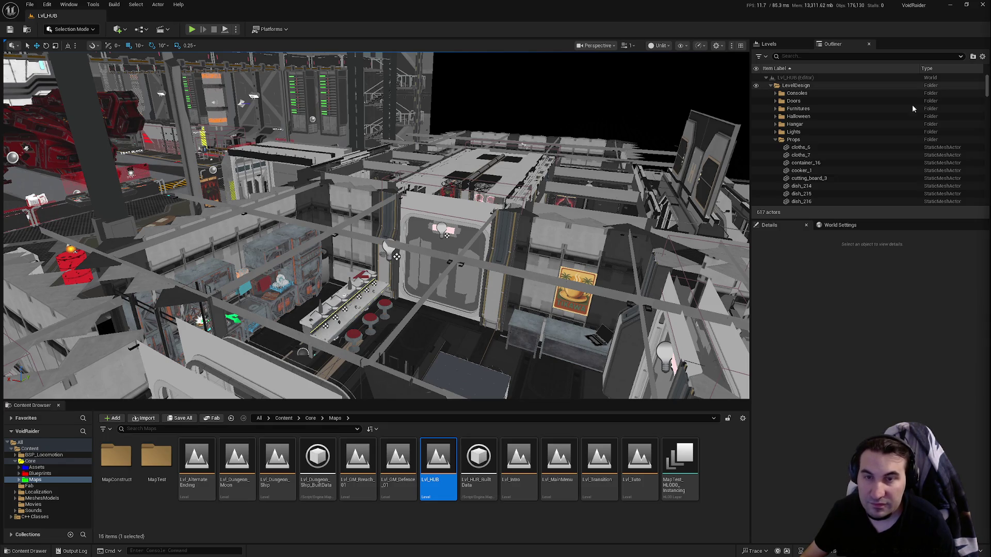
key("super")
mouse_move(453, 553)
key("super")
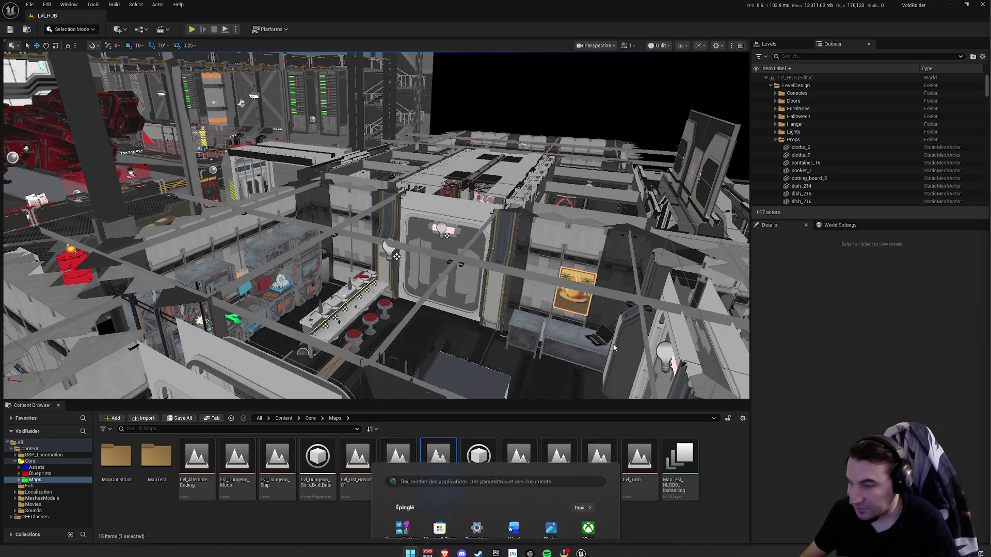
left_click_drag(375, 225, 376, 225)
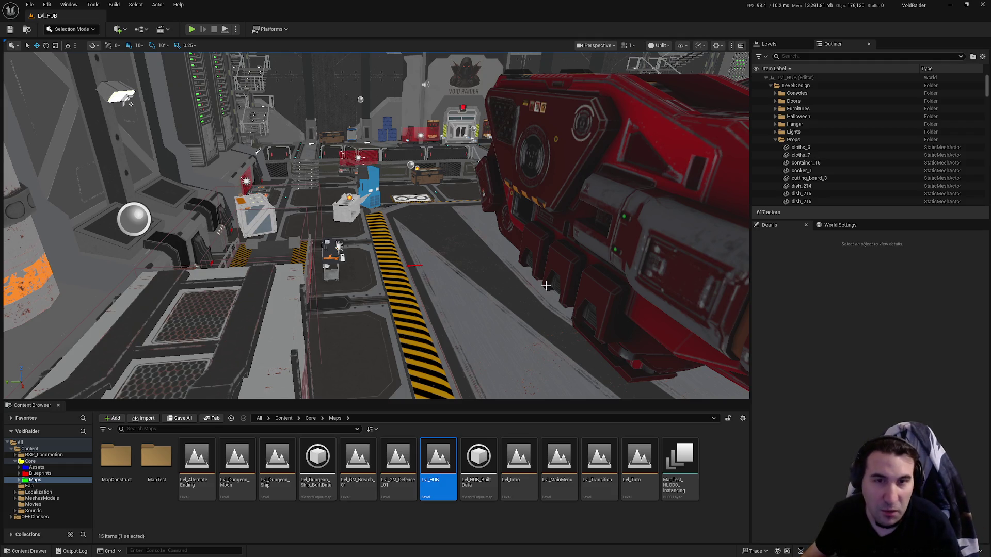
mouse_move(534, 285)
left_mouse_down()
mouse_move(544, 76)
mouse_move(544, 196)
mouse_move(468, 264)
left_mouse_up()
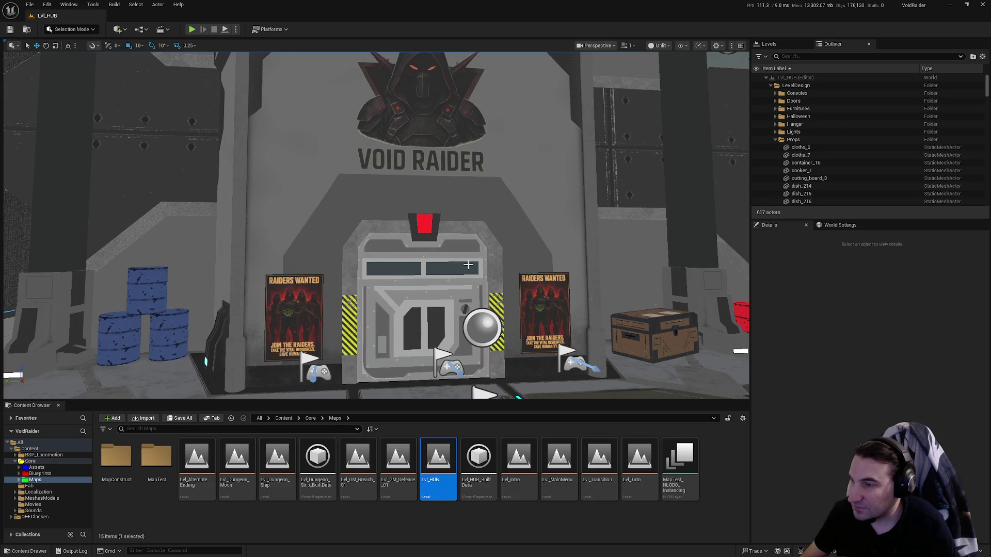
left_click_drag(468, 264, 468, 264)
left_click_drag(365, 284, 365, 284)
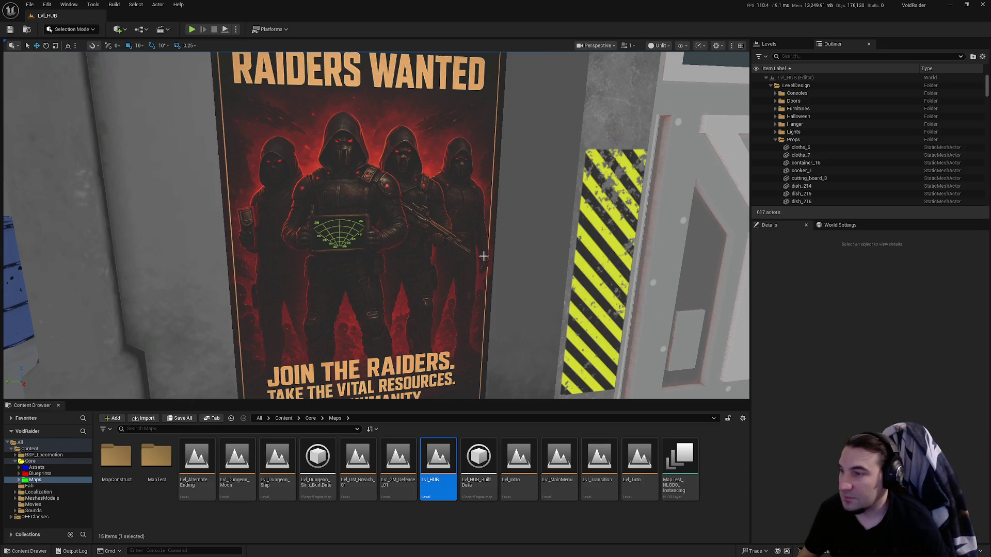
mouse_move(471, 254)
left_mouse_down()
mouse_move(630, 193)
mouse_move(462, 257)
mouse_move(448, 242)
mouse_move(433, 248)
mouse_move(472, 247)
mouse_move(443, 243)
mouse_move(470, 253)
mouse_move(461, 257)
left_mouse_up()
scroll(461, 257, "down", 5)
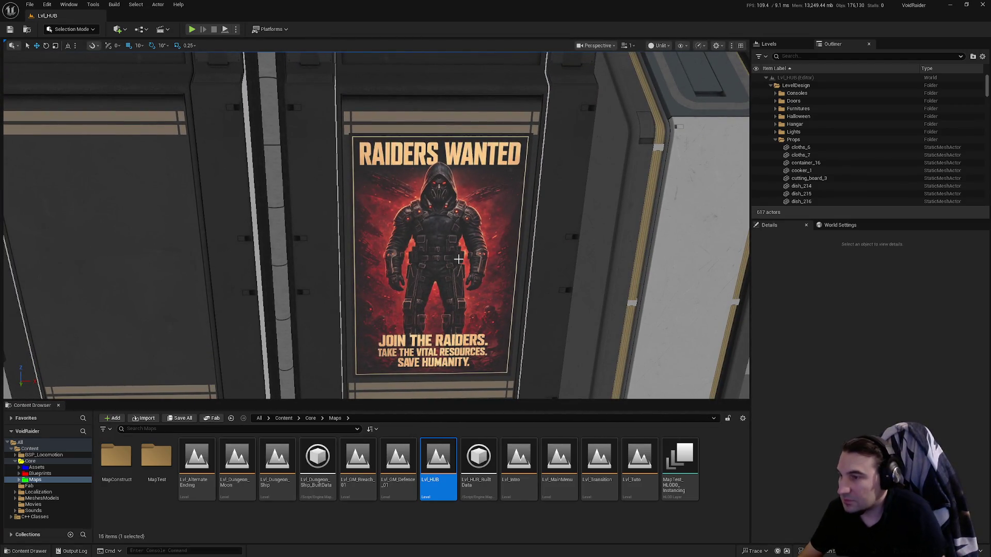
mouse_move(459, 259)
left_mouse_down()
mouse_move(470, 276)
mouse_move(458, 248)
mouse_move(458, 259)
left_mouse_up()
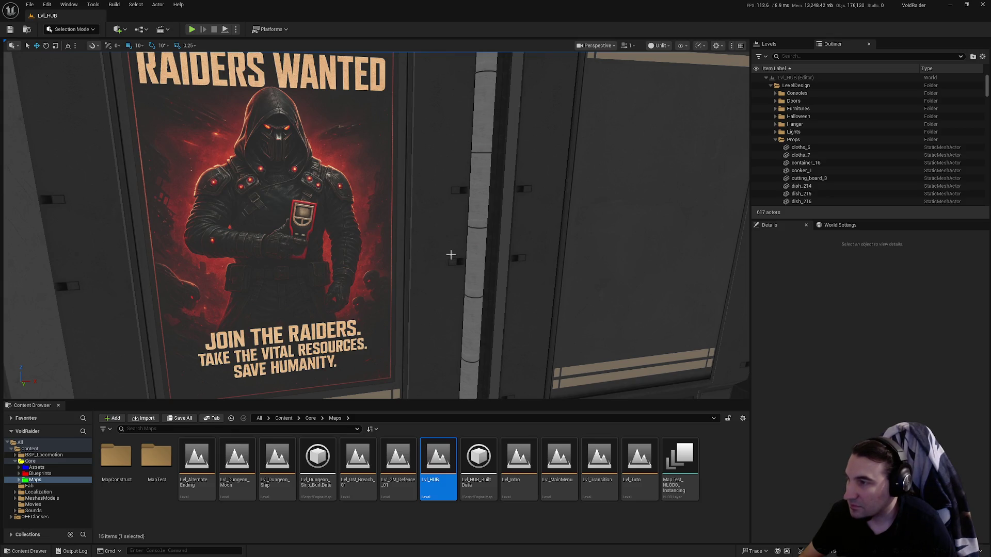
left_click_drag(446, 256, 361, 299)
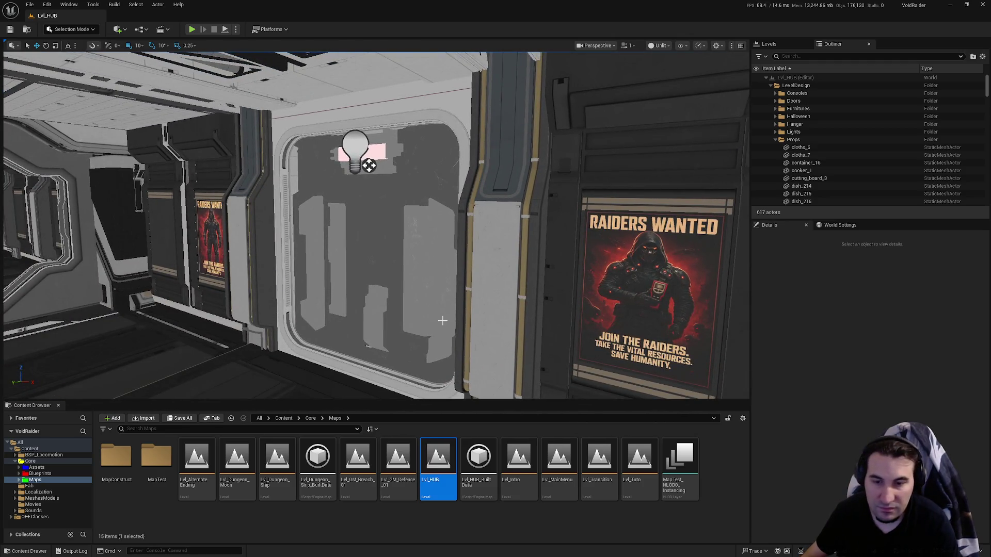
key("super")
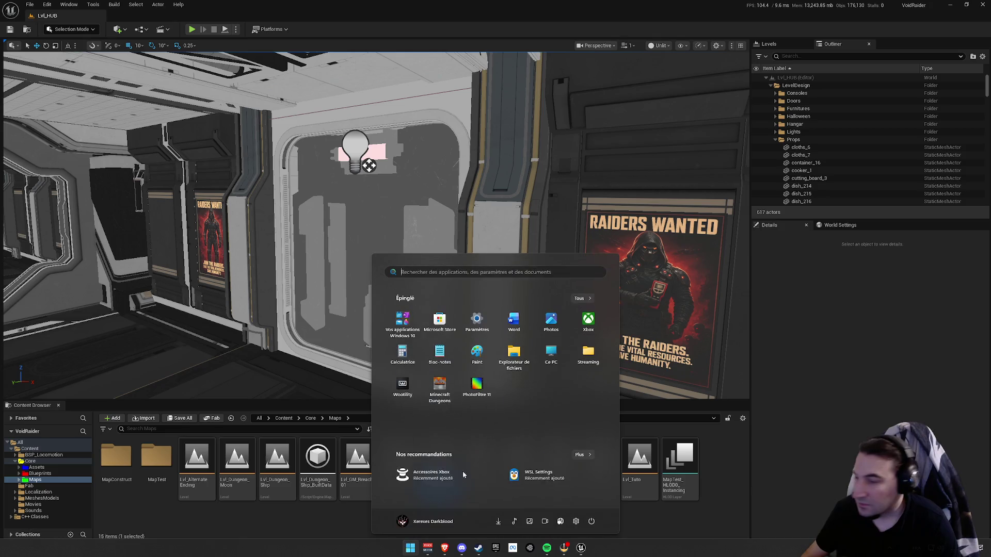
left_click(679, 416)
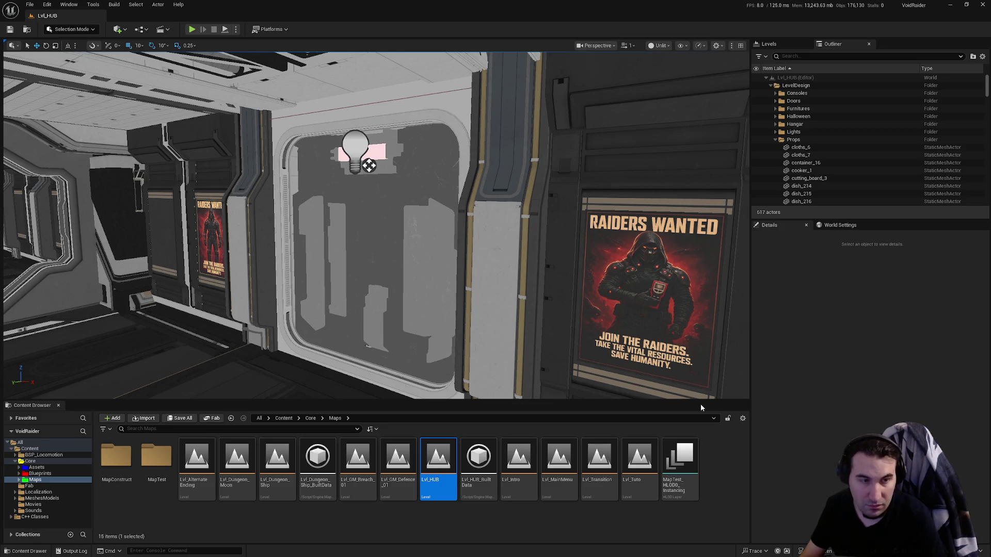
mouse_move(341, 265)
left_mouse_down()
mouse_move(330, 242)
mouse_move(371, 207)
mouse_move(371, 258)
mouse_move(381, 258)
mouse_move(310, 268)
mouse_move(333, 251)
left_mouse_up()
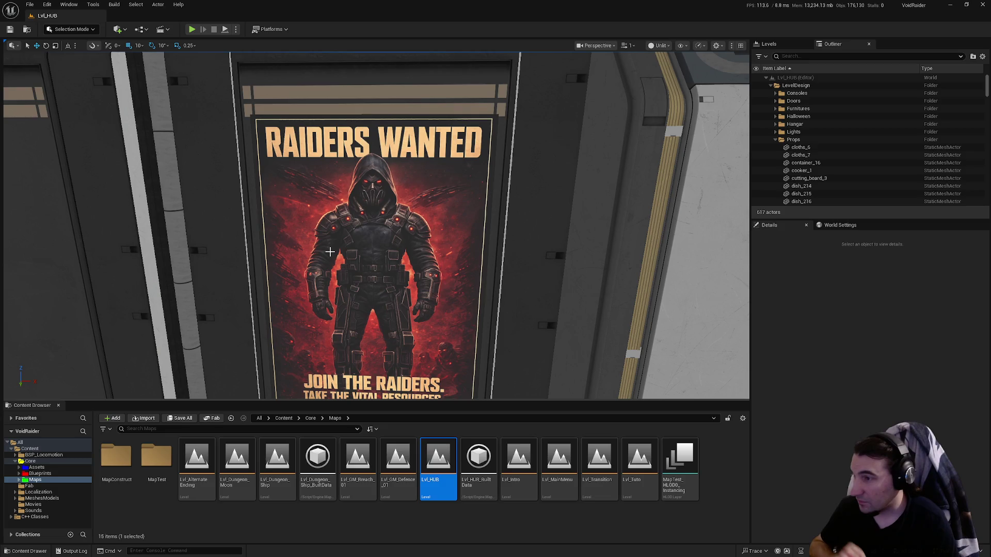
- Launch Play In Editor on Lvl_HUB and give the running game input control
left_click_drag(330, 252, 281, 242)
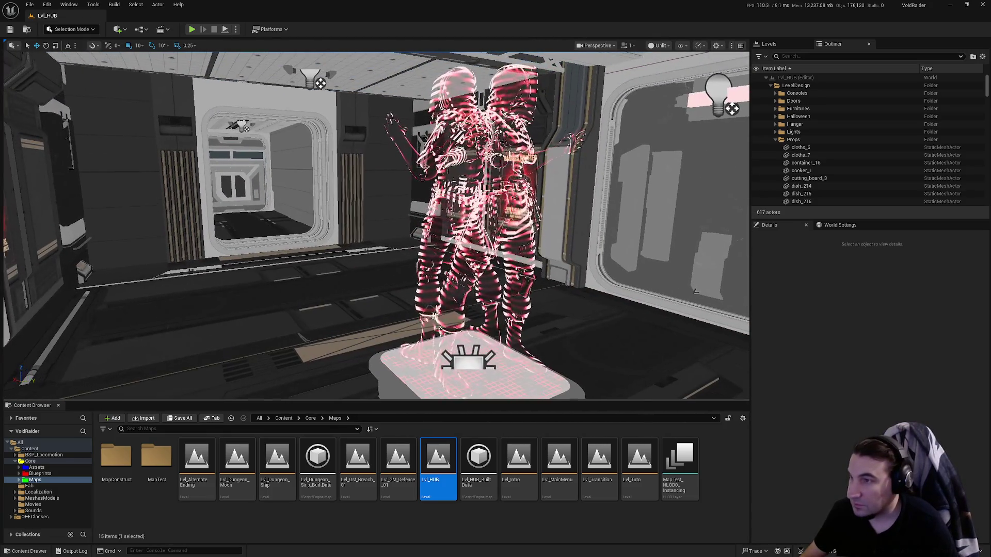
left_click(192, 30)
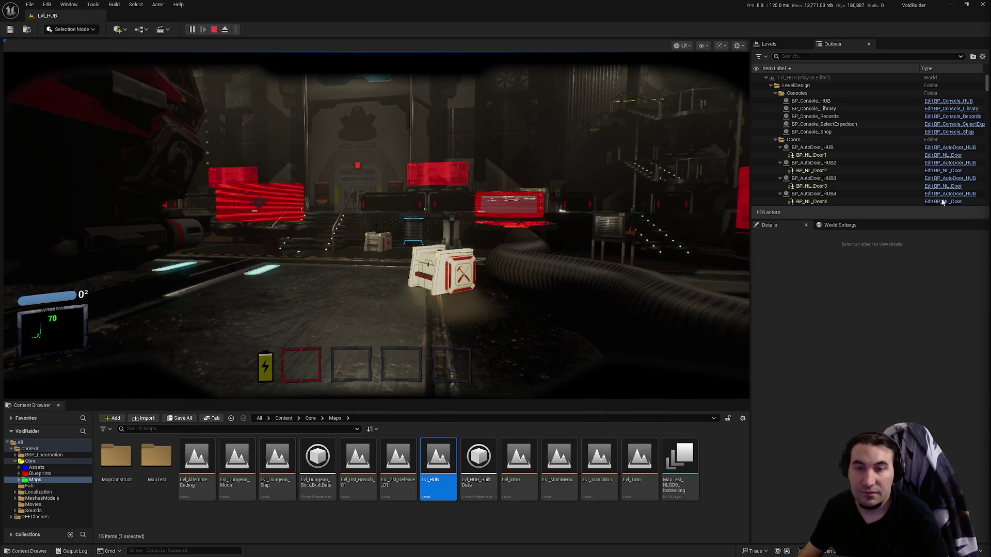
left_click(376, 227)
- Walk past the crates, up the stairs and down the corridor, then head back to the bar
key("w")
key("w")
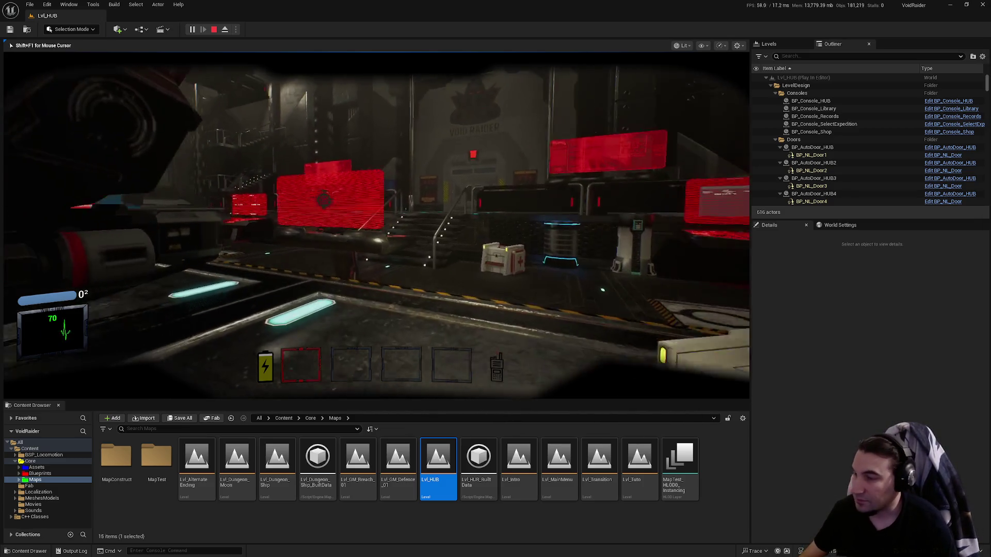
key("w")
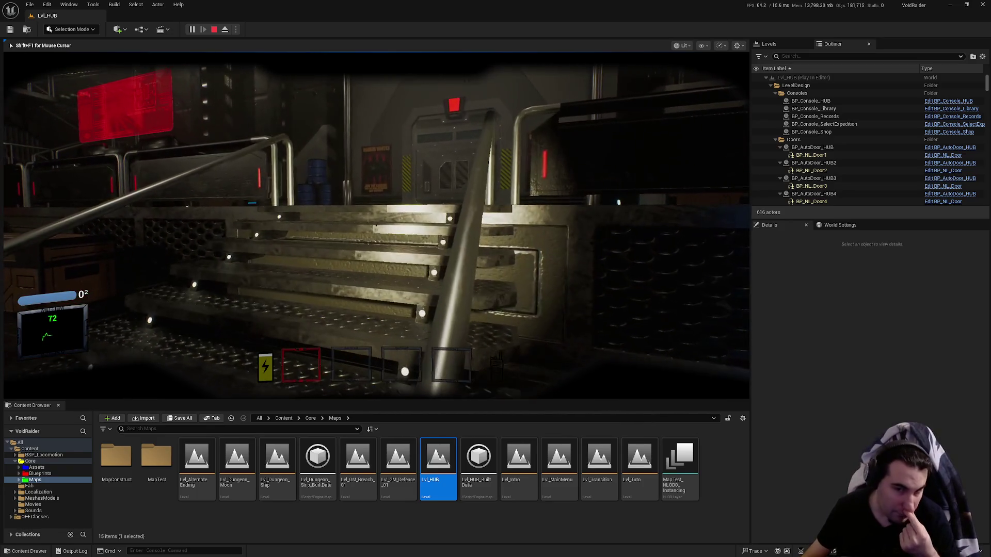
key("w")
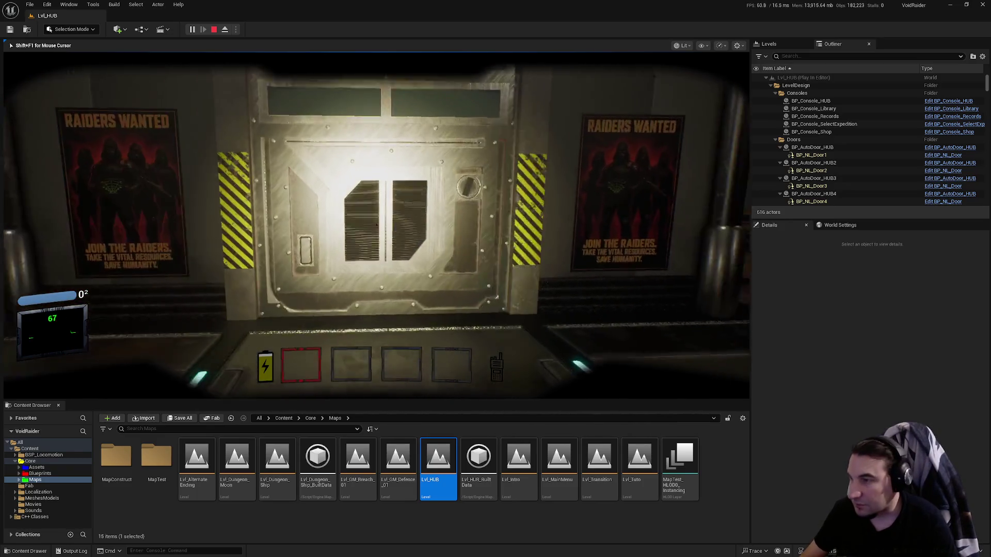
key("w")
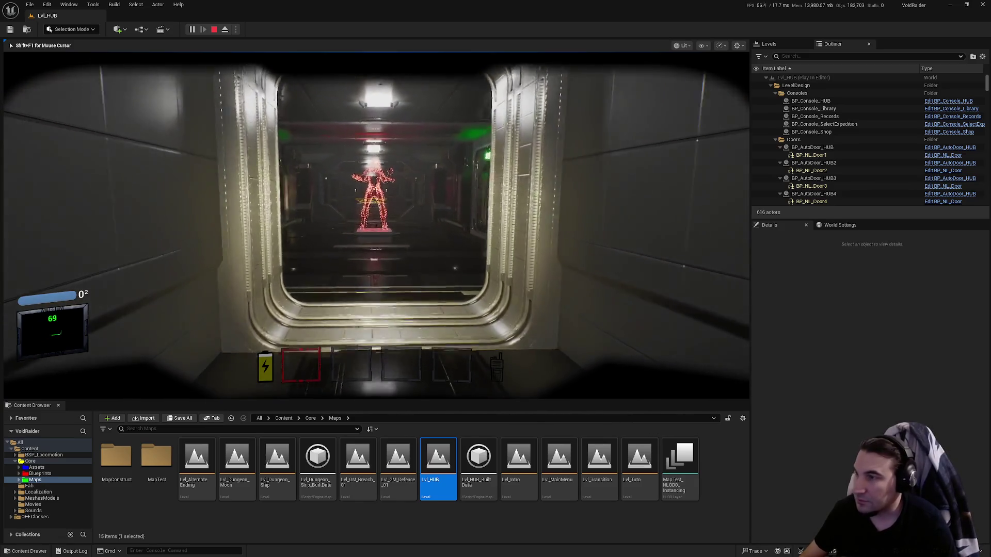
key("w")
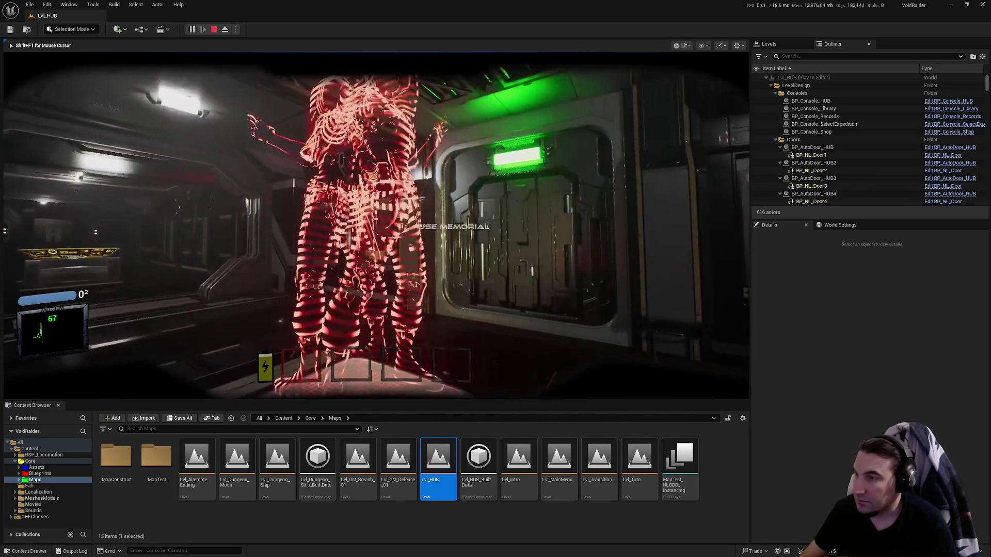
key("w")
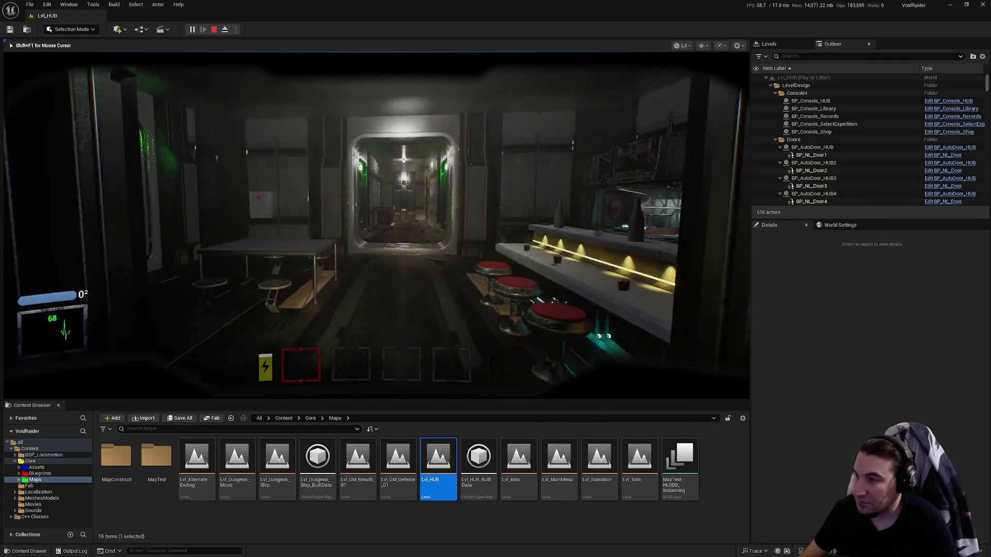
key("w")
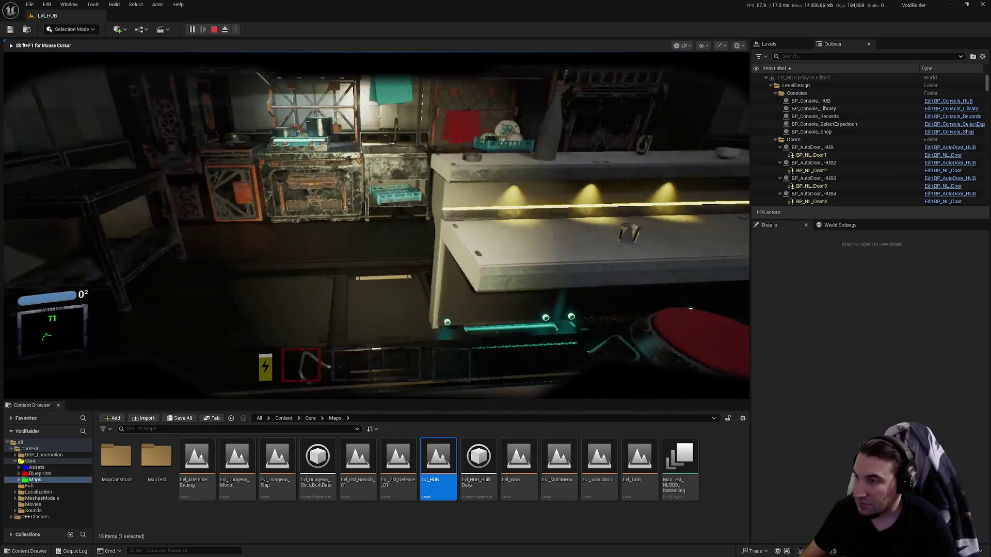
key("w")
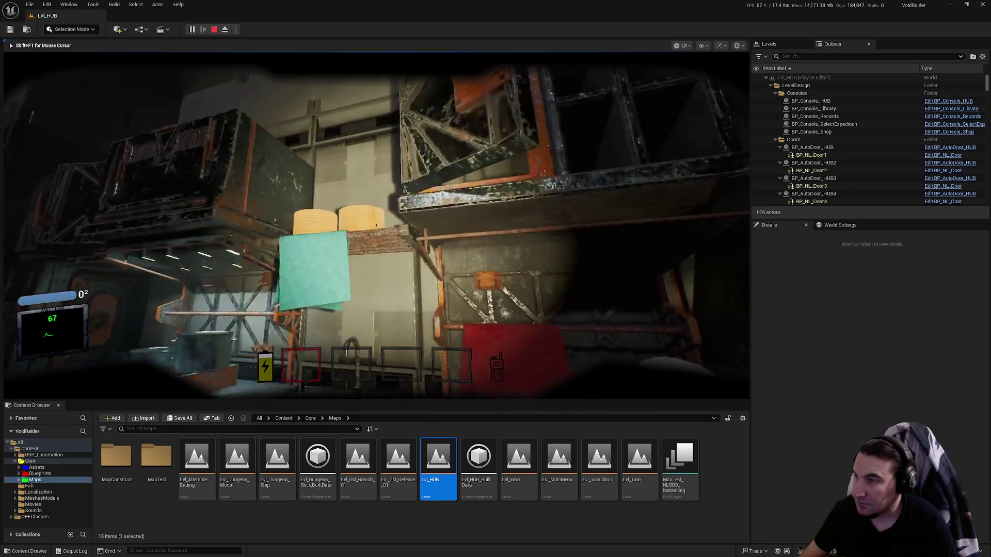
- Walk past the stove and along the bottle-lined bar counter into the table room
key("s")
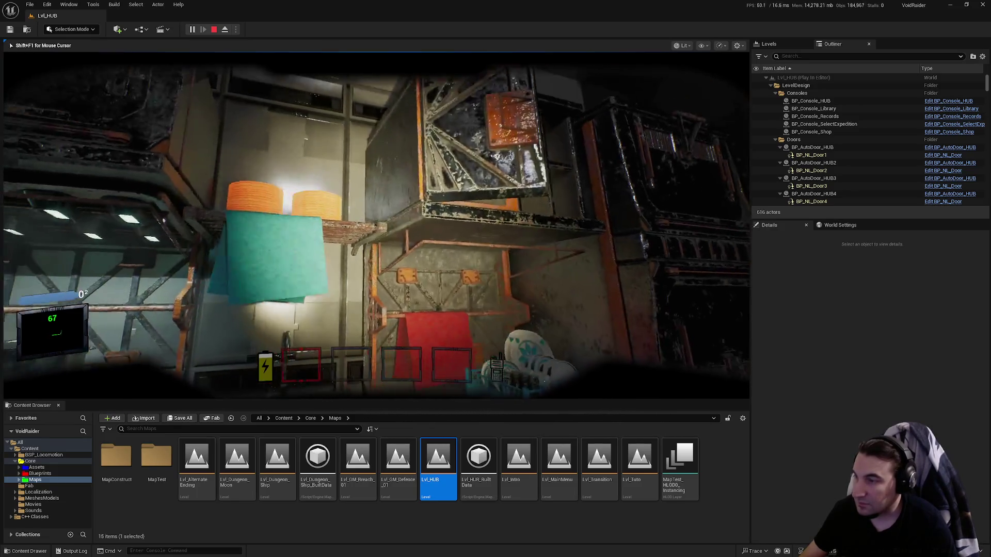
key("w")
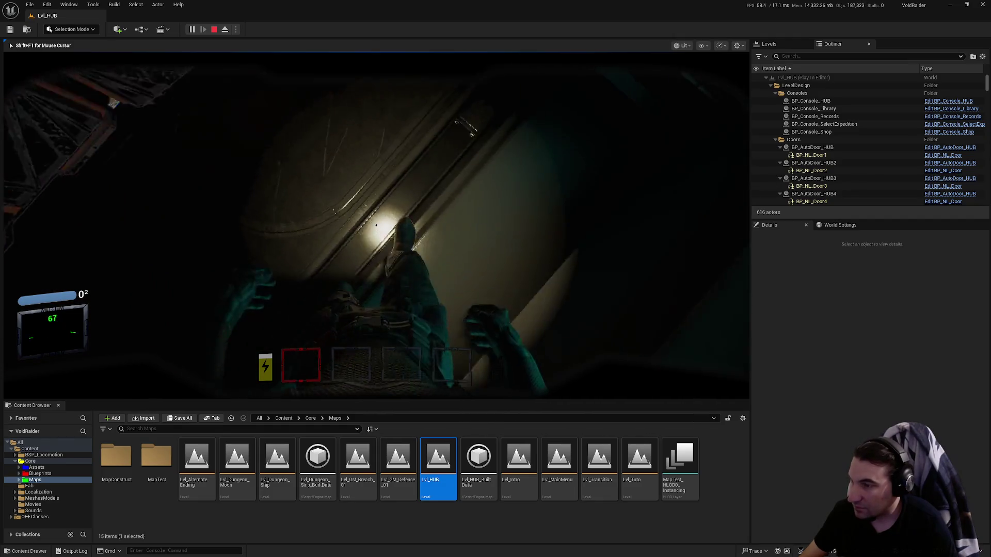
key("w")
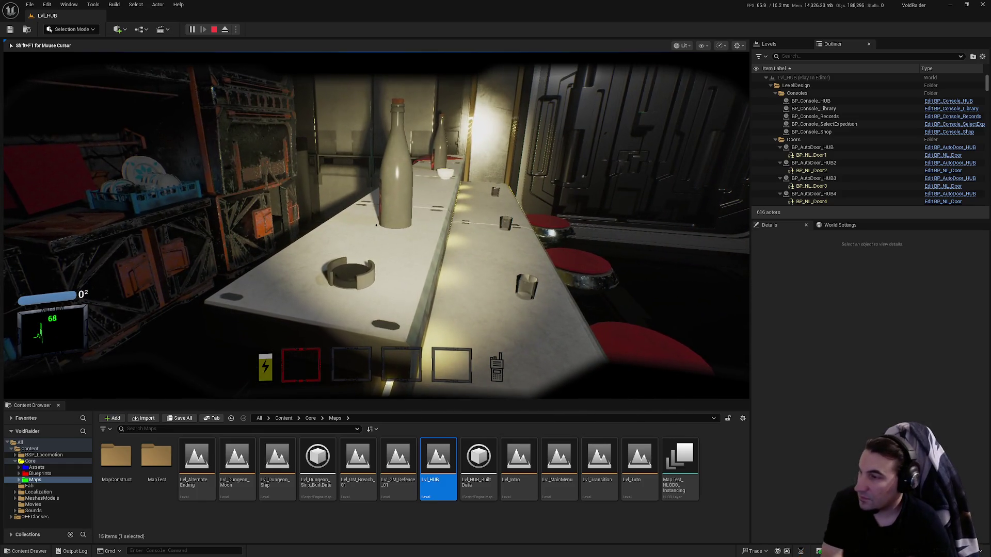
key("w")
key("w")
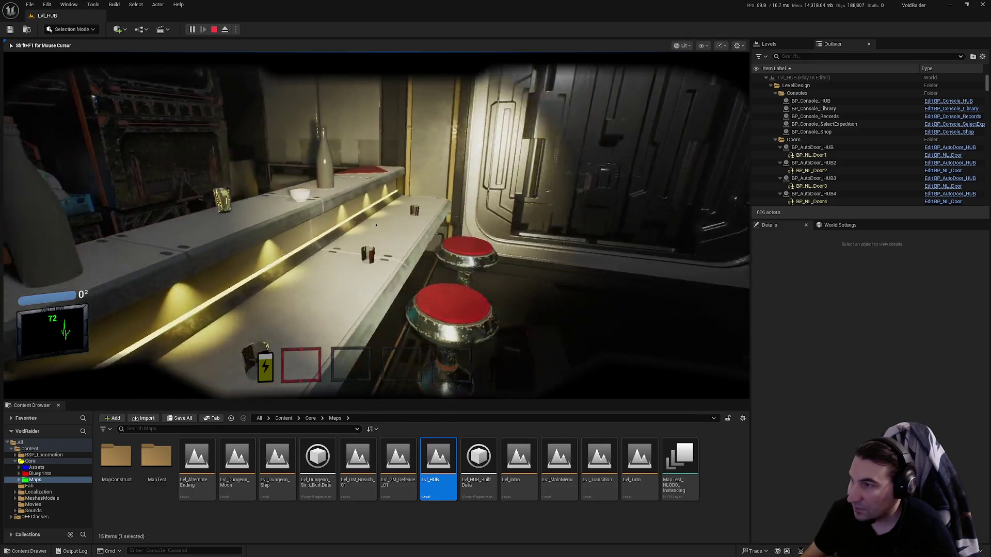
key("w")
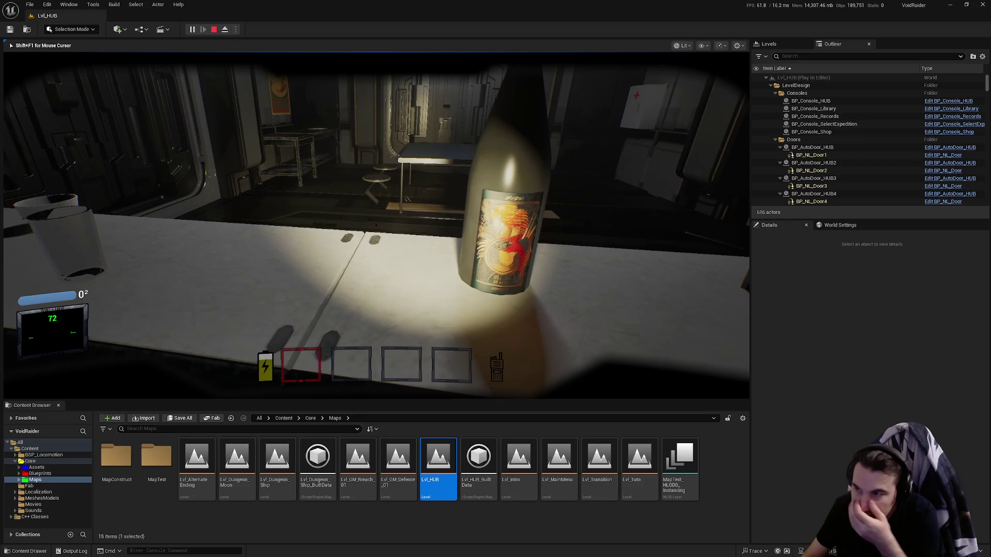
key("w")
key("w")
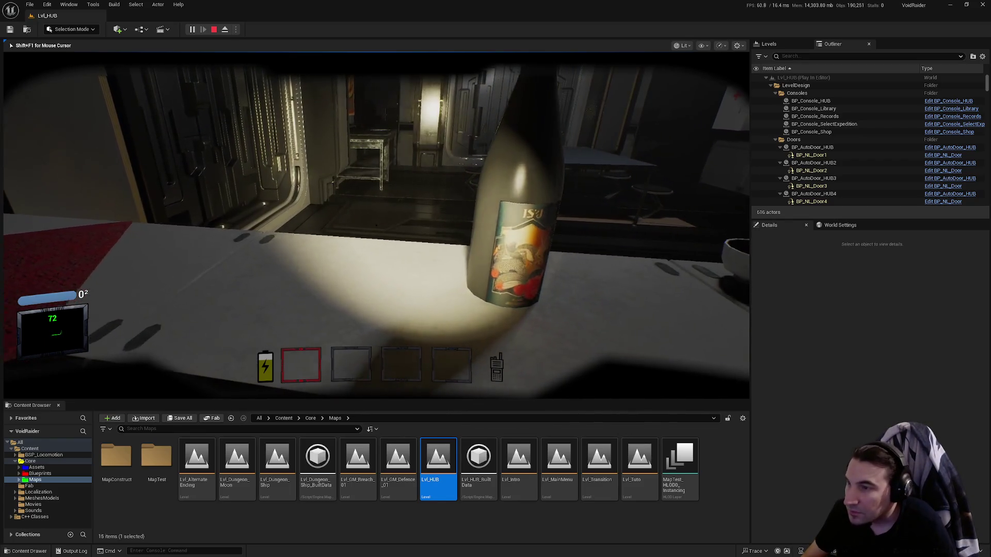
key("w")
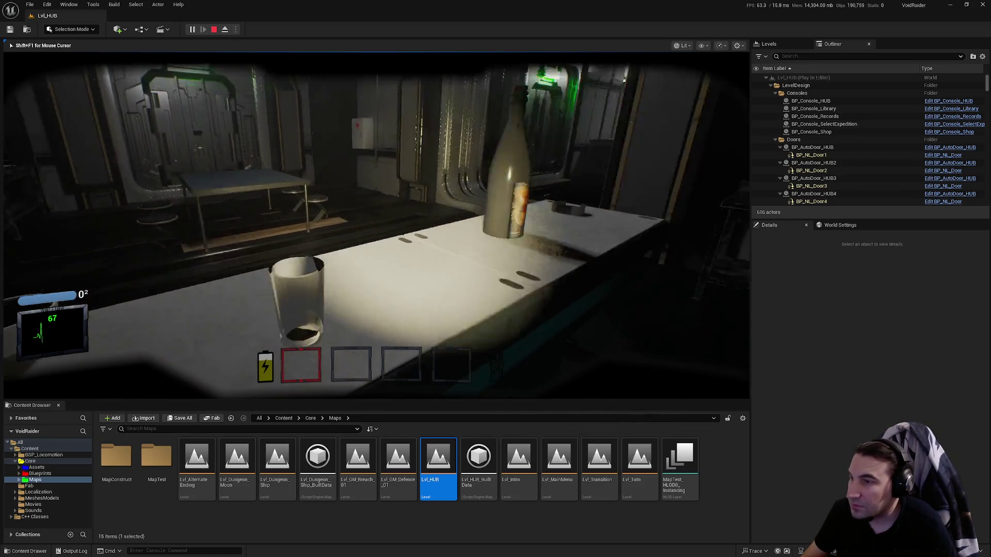
key("w")
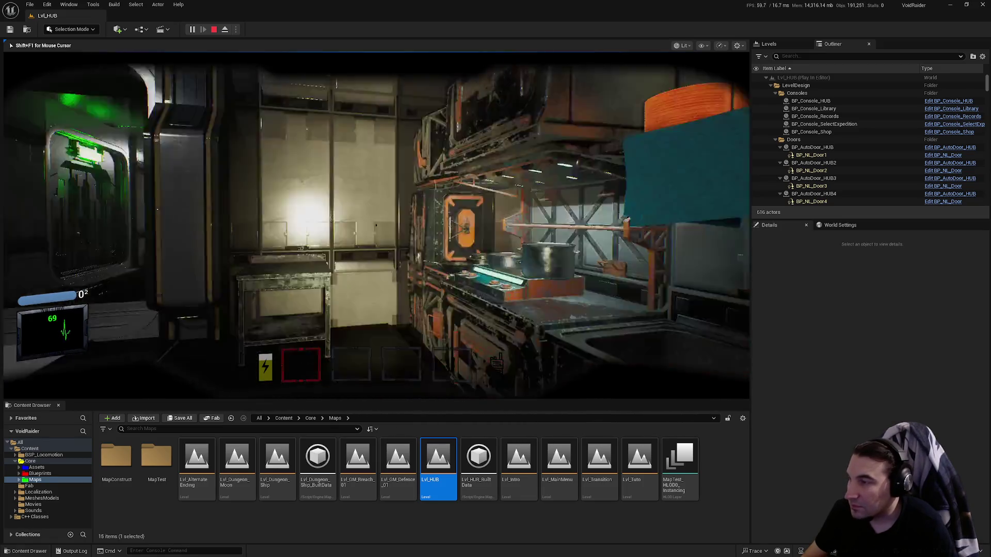
key("w")
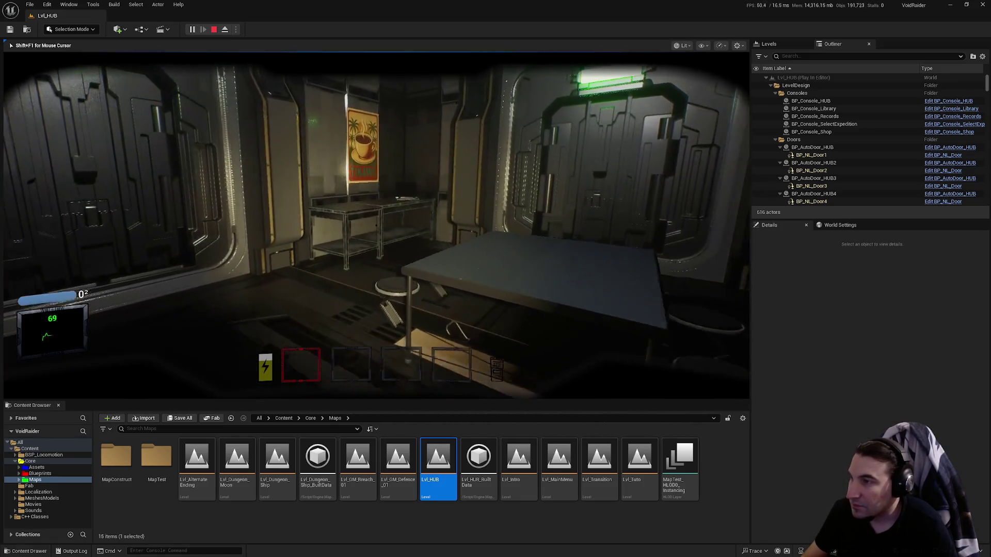
- Step back to view the bar stools and kitchen, then end the play session
key("s")
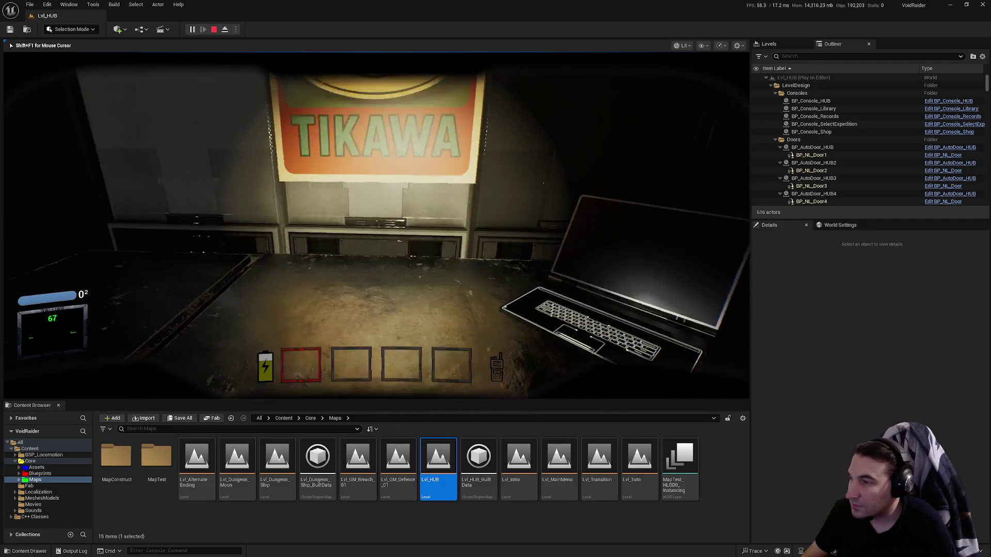
key("w")
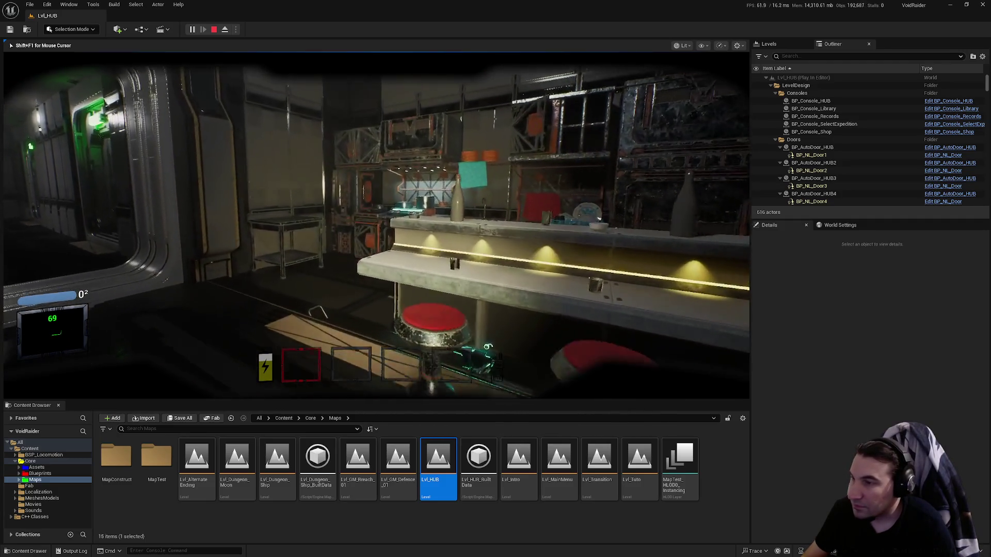
key("s")
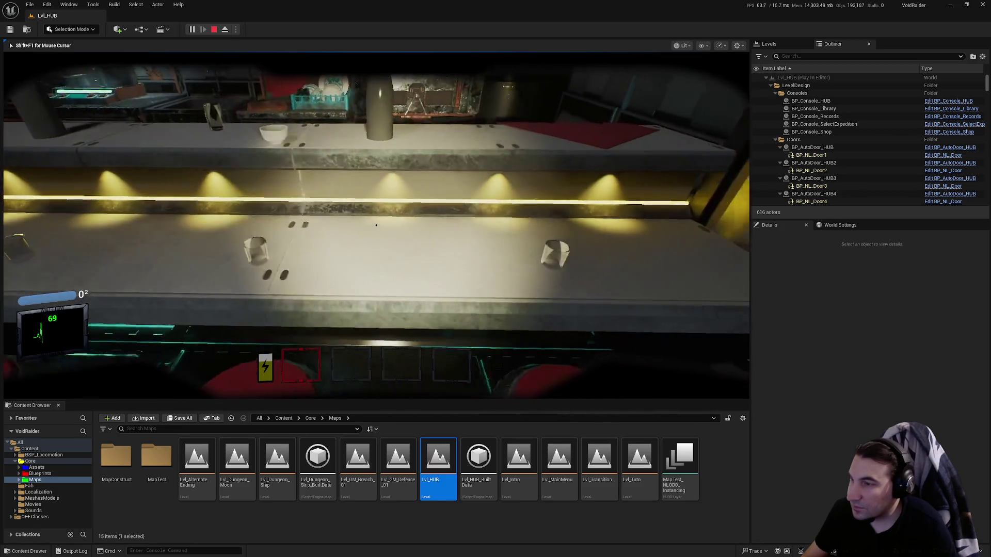
key("s")
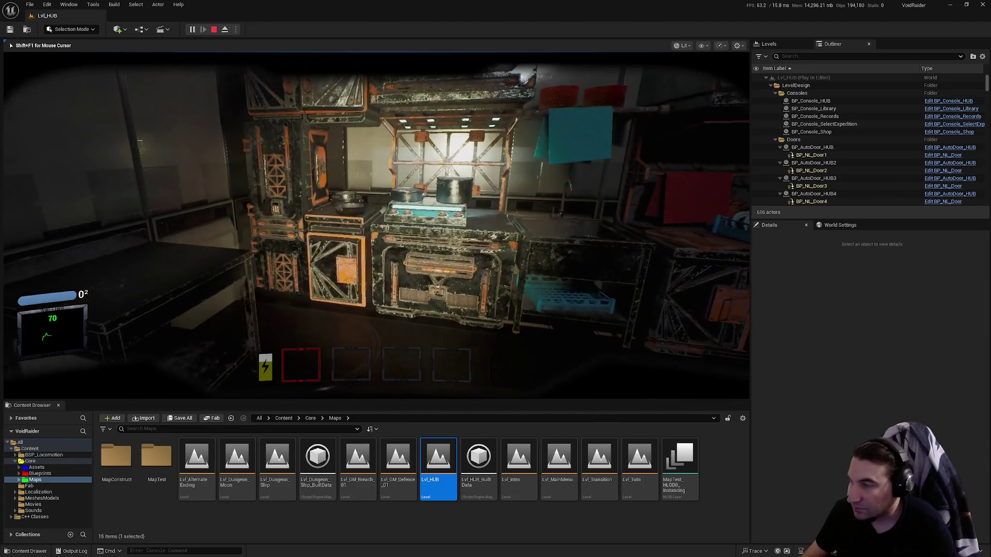
key("Escape")
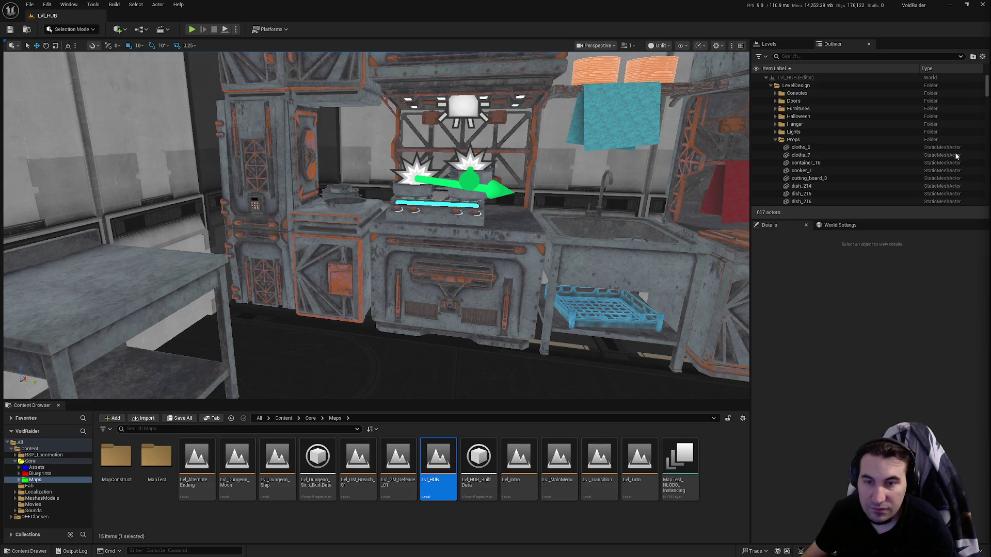
- Fly the editor camera out to a wide hangar view and open the Fab marketplace
key("w")
key("w")
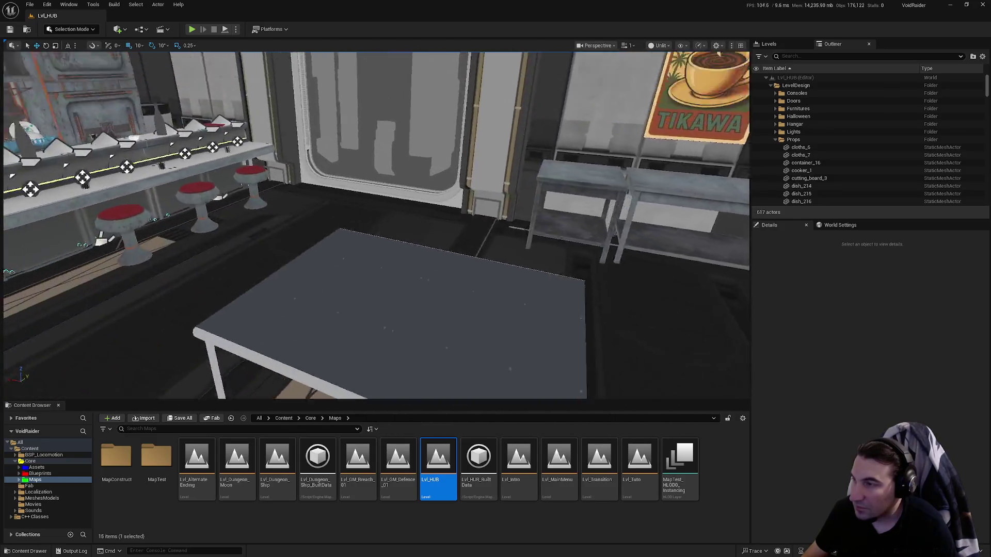
key("w")
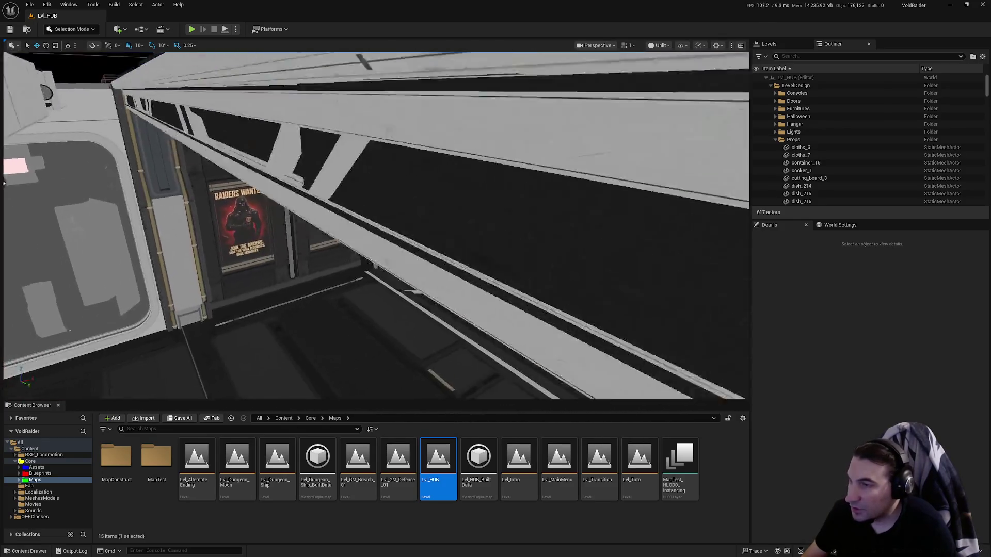
key("w")
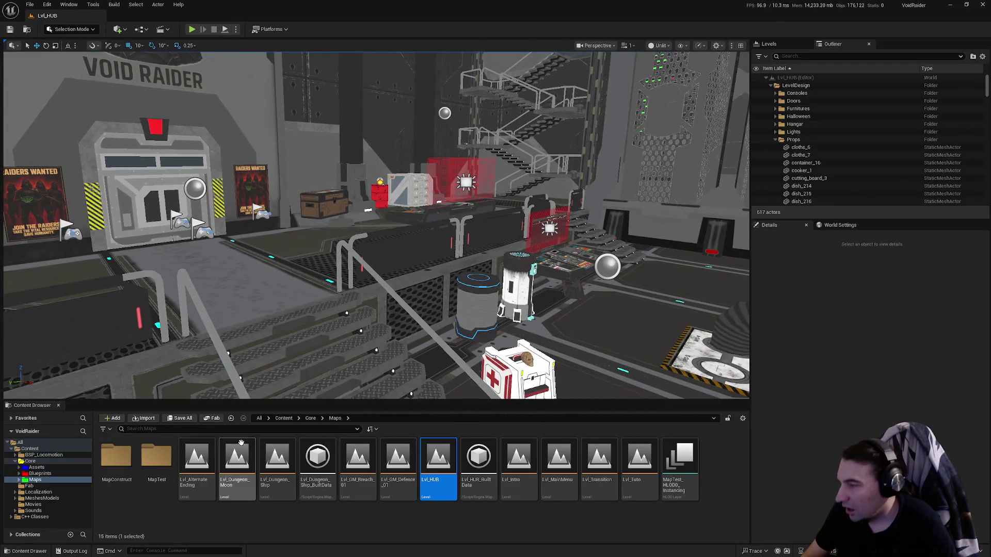
left_click(213, 418)
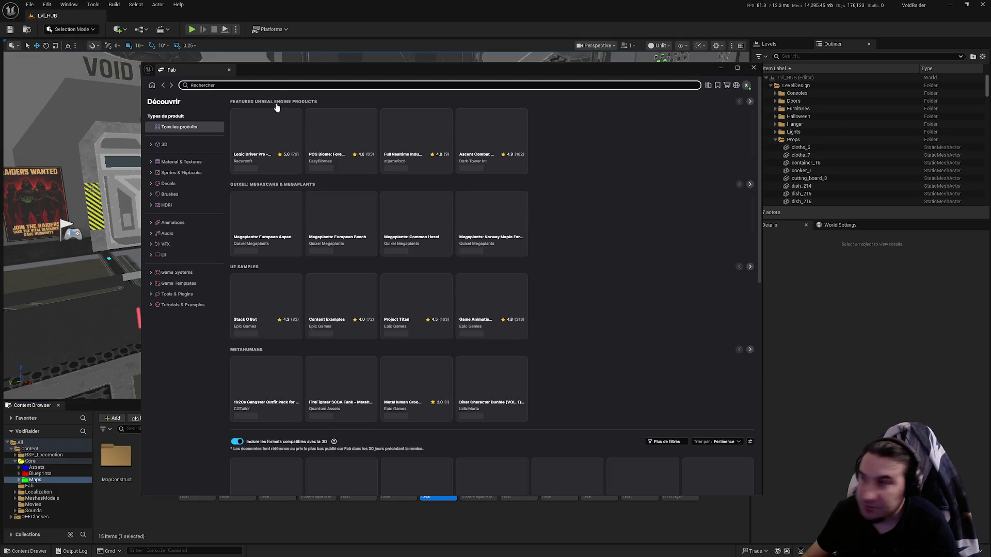
- Search Fab for 'bathroom' and open the Cyberpunk Bathroom Environment product page
type("bath")
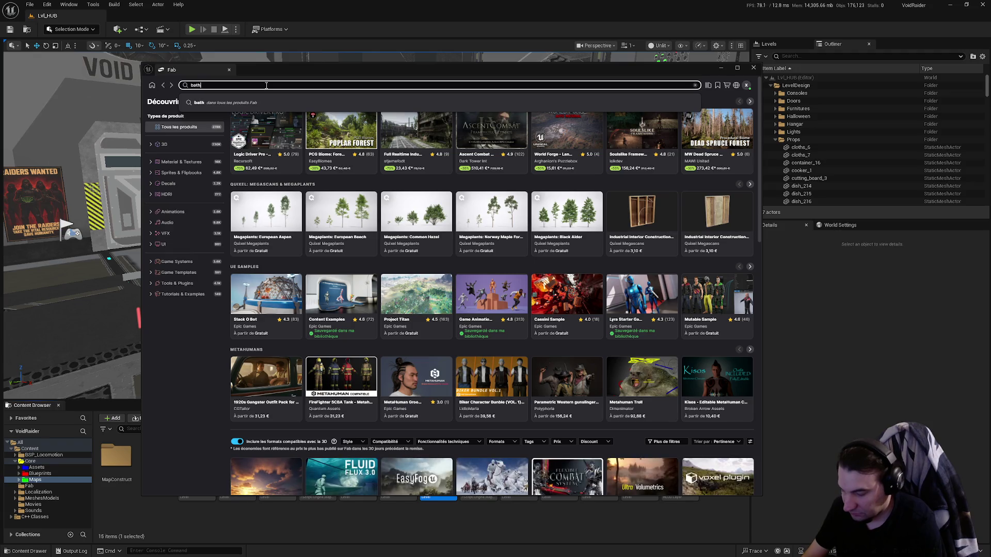
type("room")
key("Return")
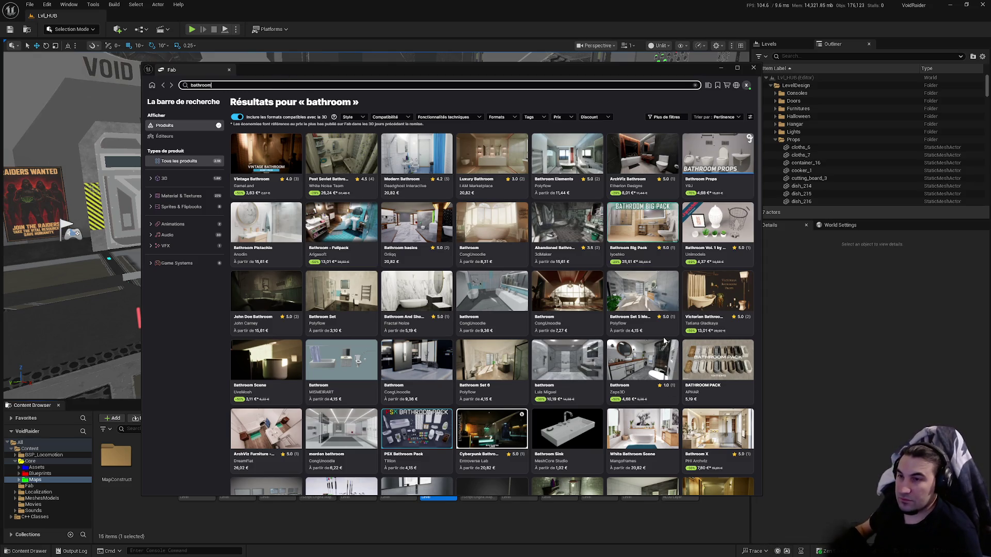
scroll(616, 307, "down", 3)
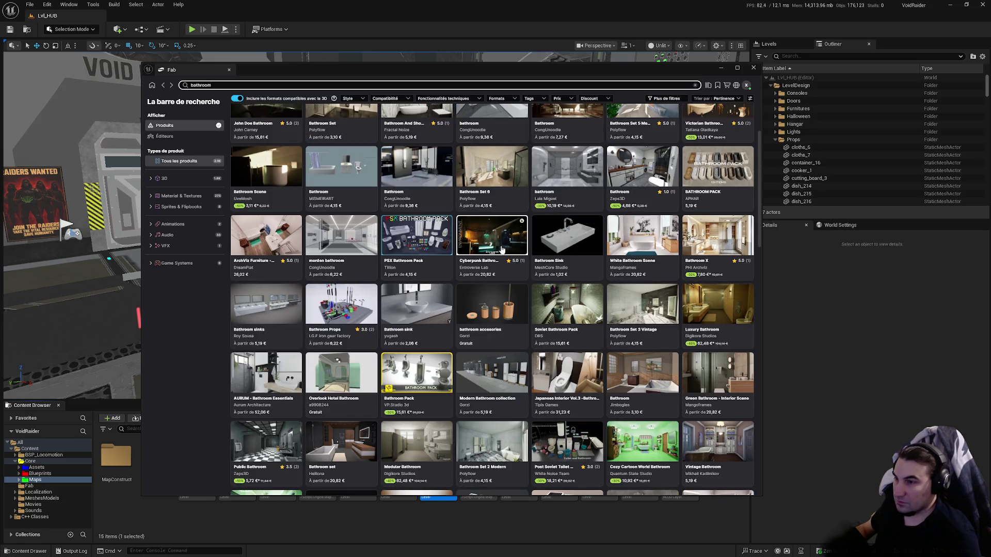
left_click(486, 243)
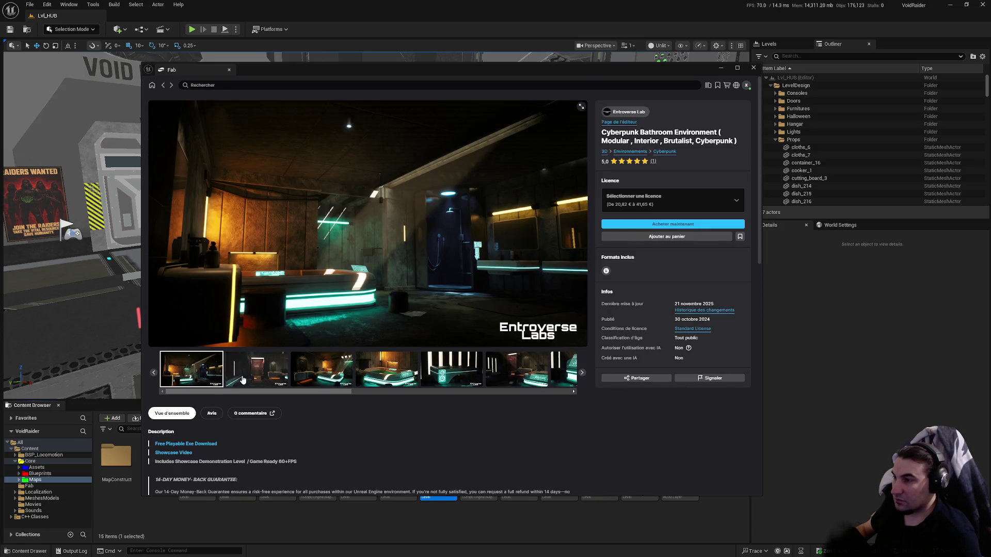
- Page through the pack's gallery up to the wide bathroom scene preview
left_click(257, 369)
left_click(308, 365)
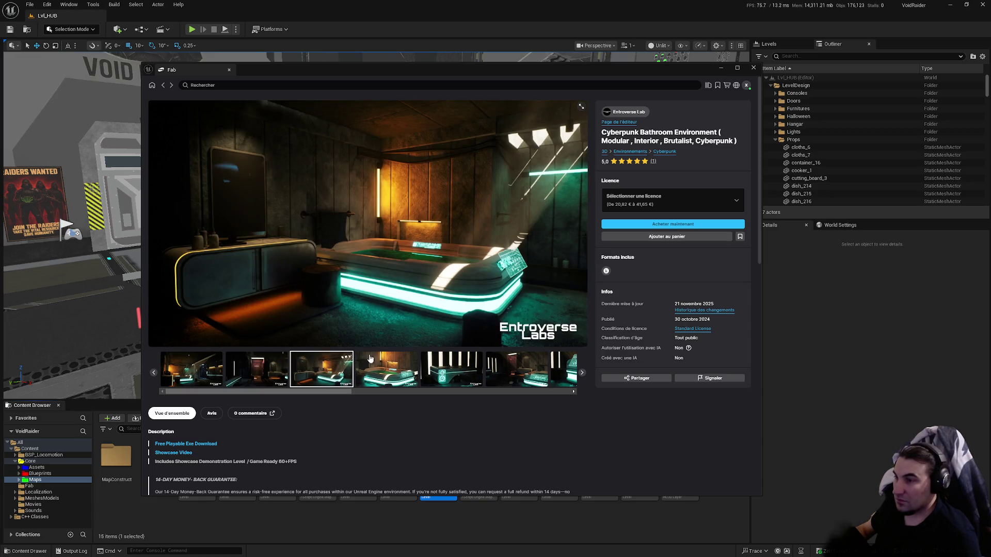
left_click(388, 379)
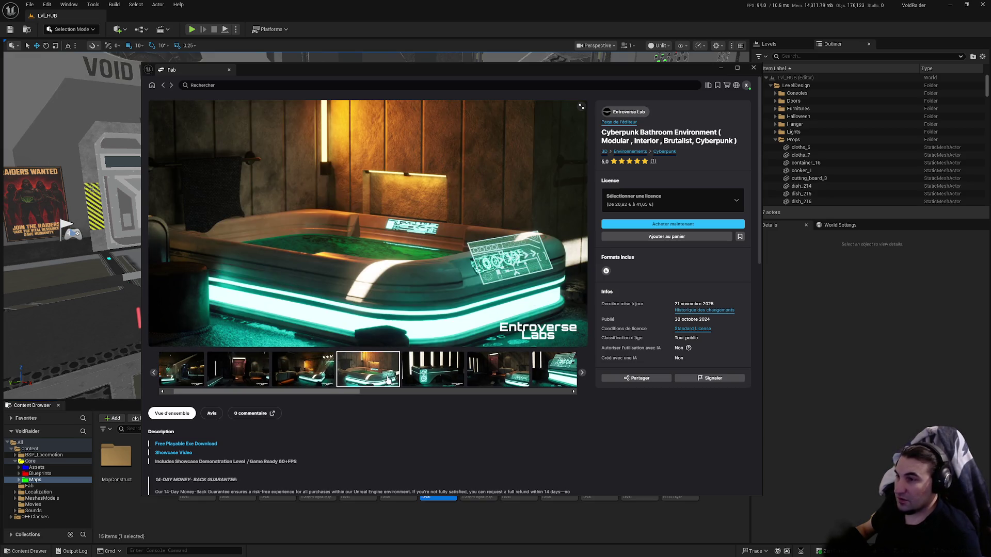
left_click(446, 370)
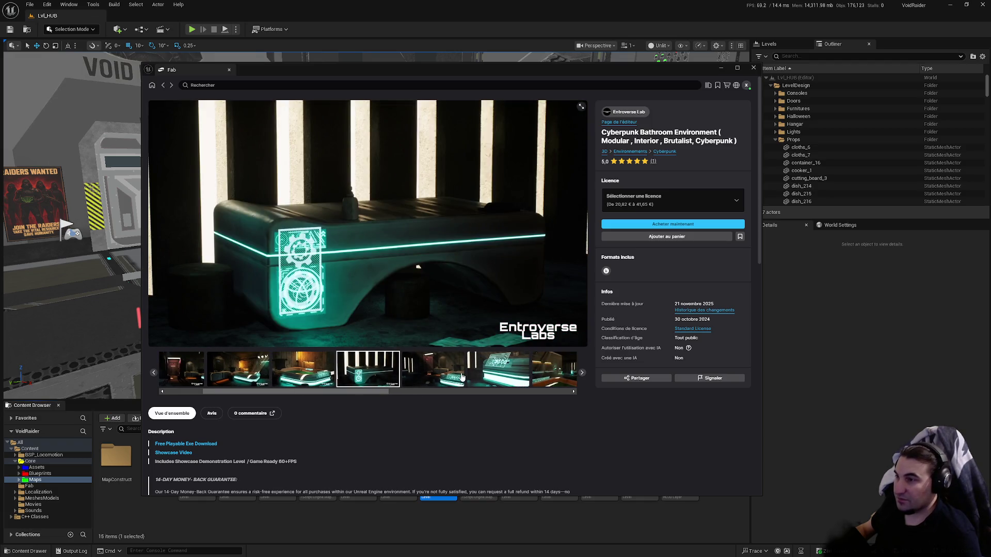
left_click(449, 369)
left_click(450, 370)
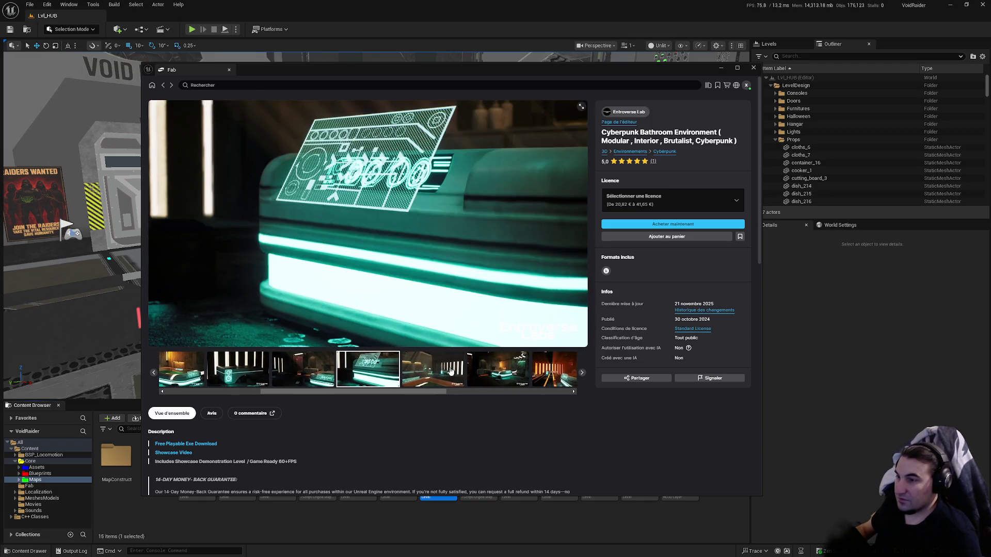
left_click(446, 370)
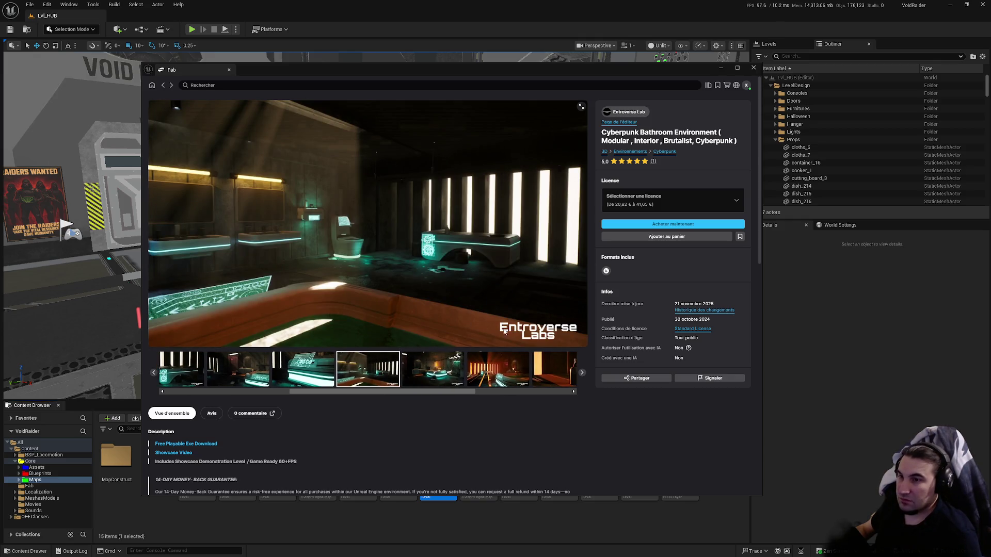
- Bookmark the pack, advance the gallery to the Overview Map image, and close Fab
left_click(740, 236)
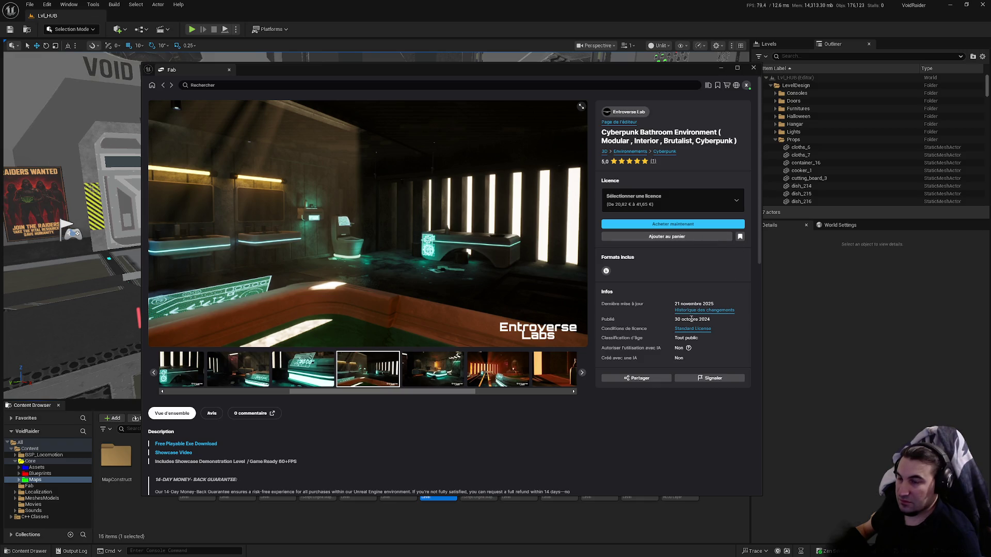
left_click(463, 367)
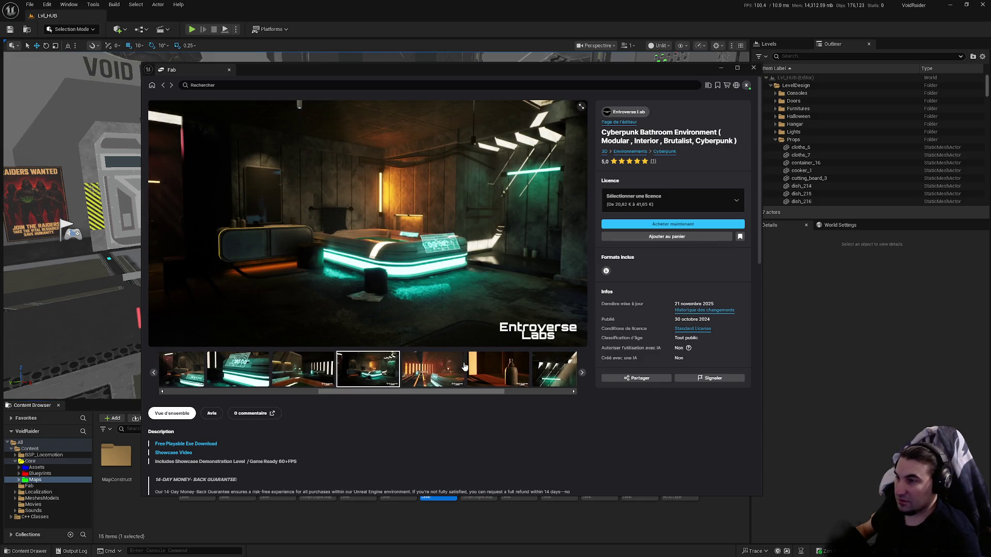
left_click(464, 367)
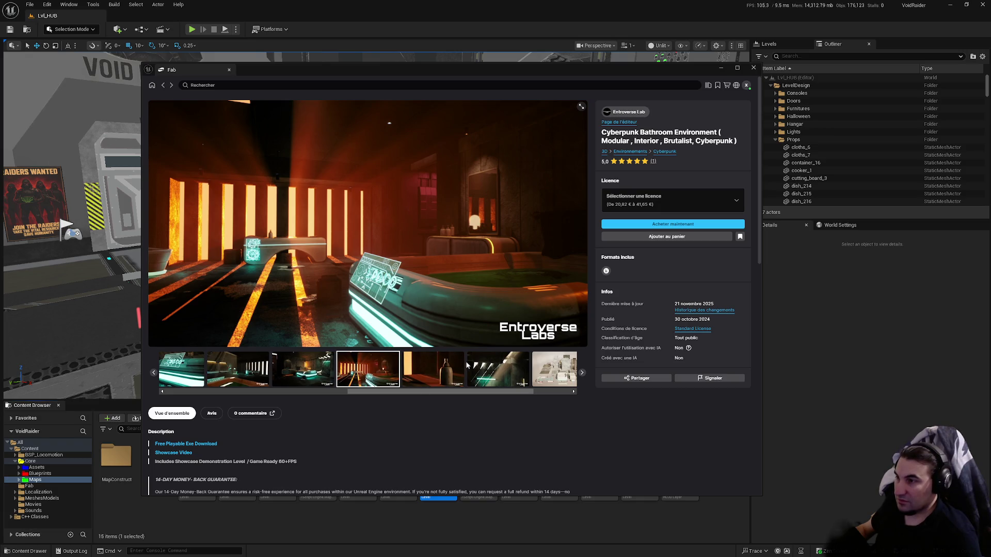
left_click(464, 366)
left_click(474, 366)
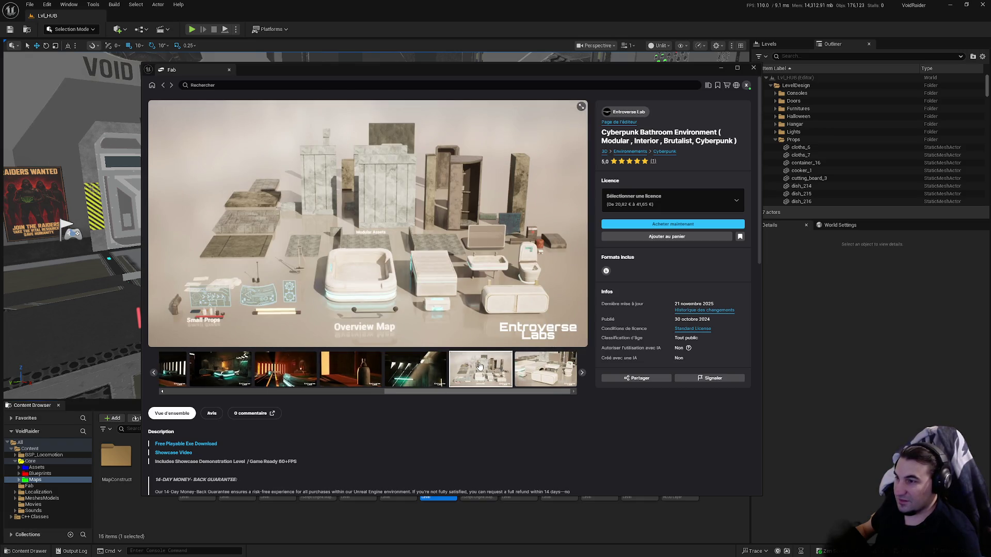
left_click(754, 68)
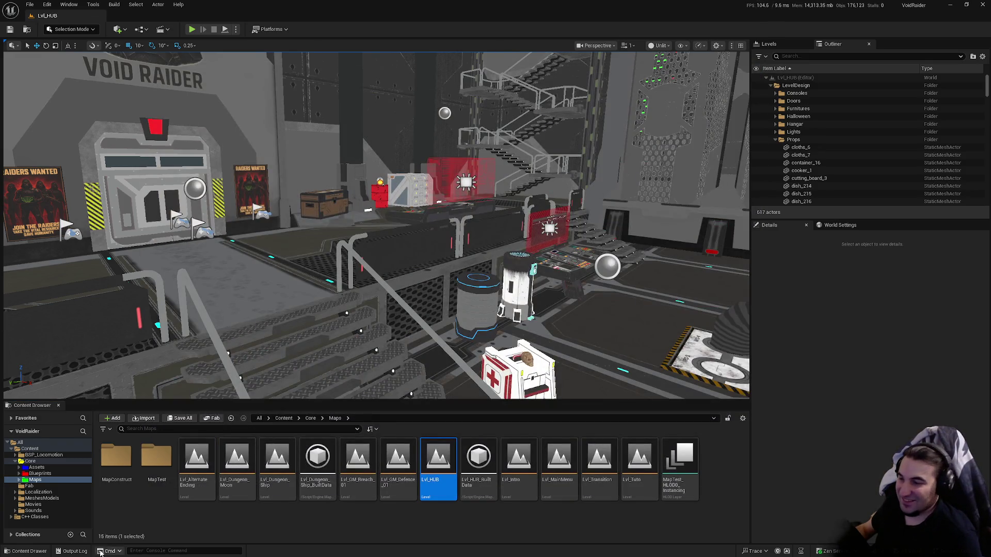
- Toggle the Windows Start menu open and shut, then reopen it over the editor
key("super")
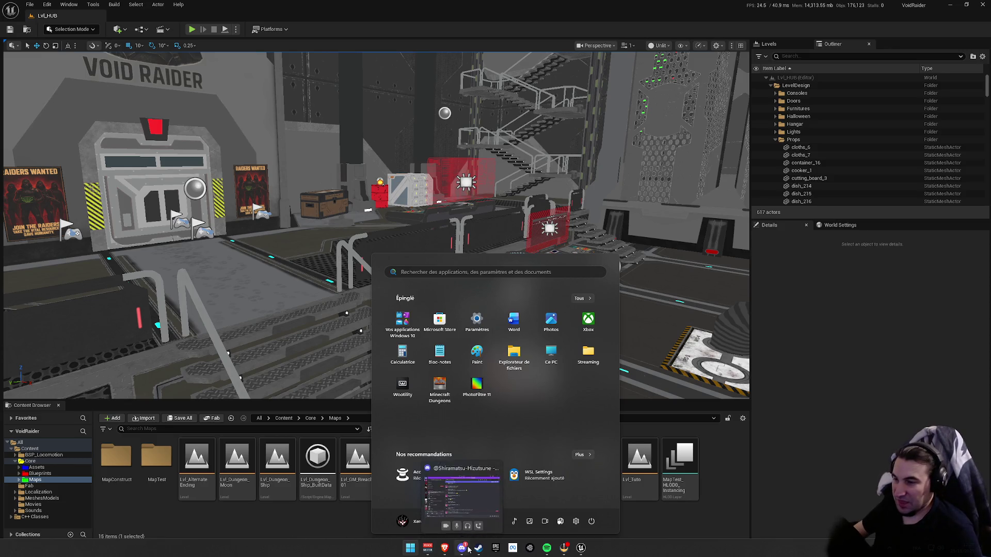
key("super")
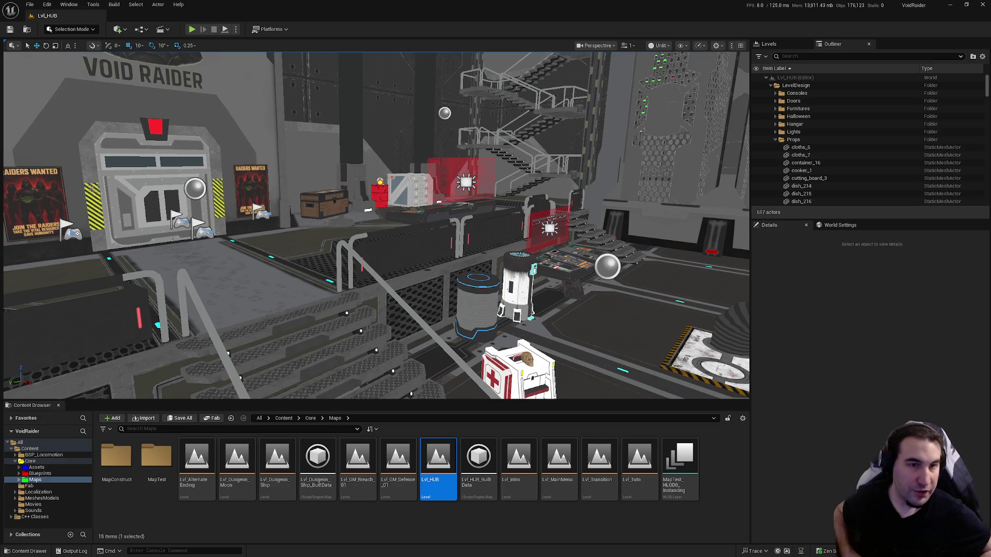
left_click(410, 548)
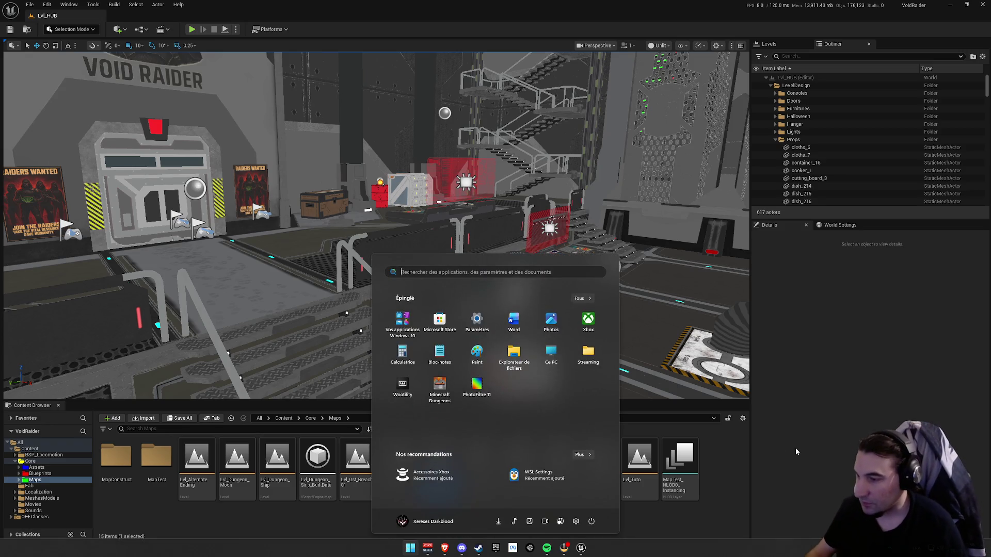
- Dismiss the Start menu, bring it back briefly, then close it again
key("Escape")
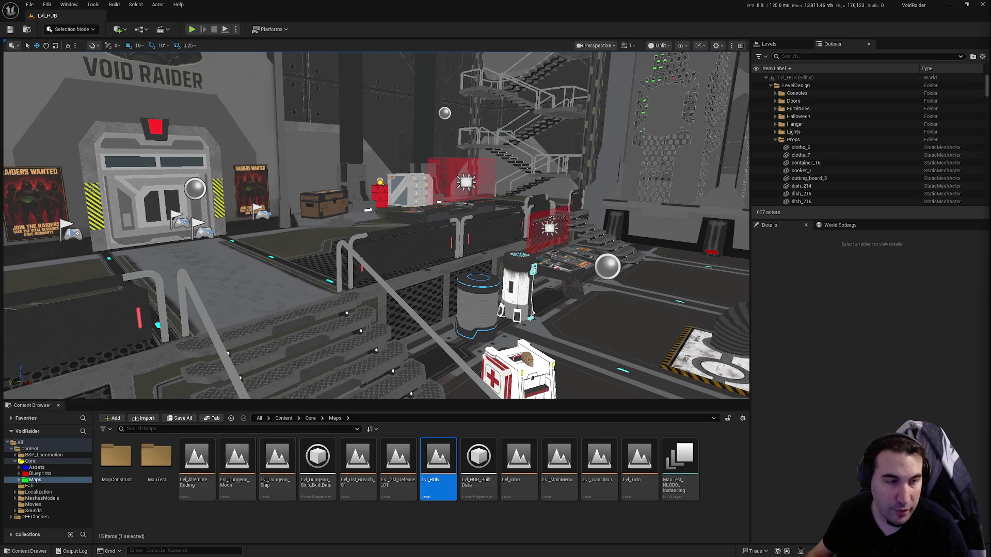
key("super")
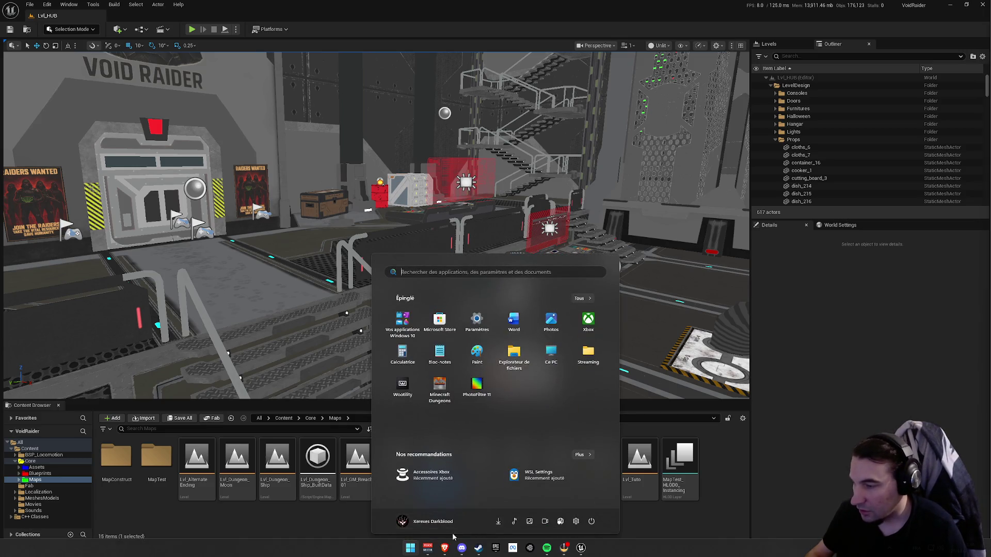
mouse_move(449, 553)
key("Escape")
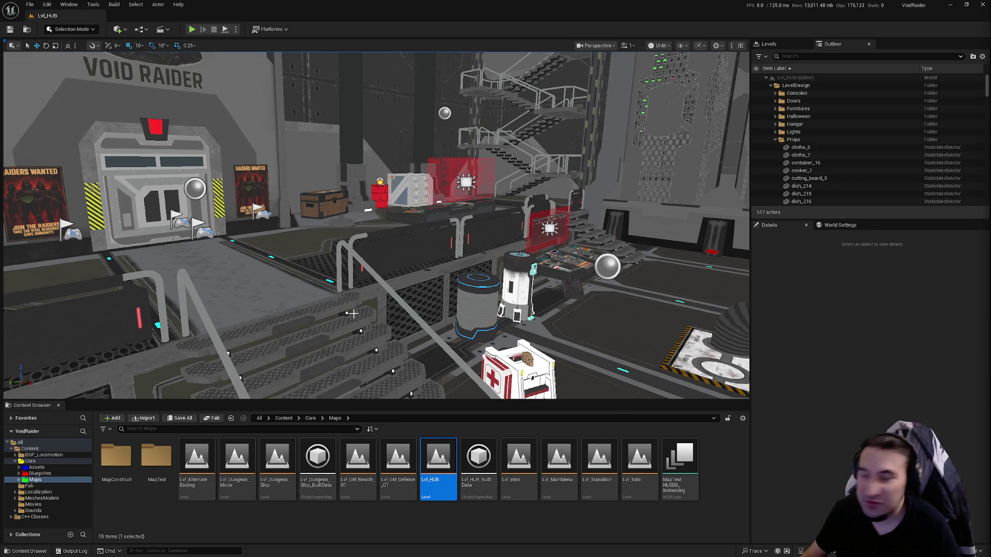
key("super")
key("super")
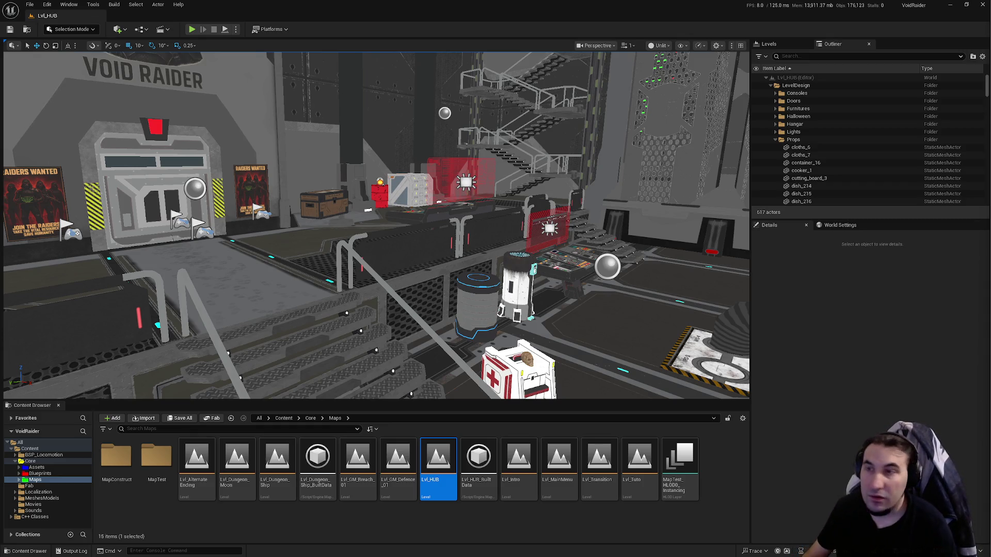
key("super+Down")
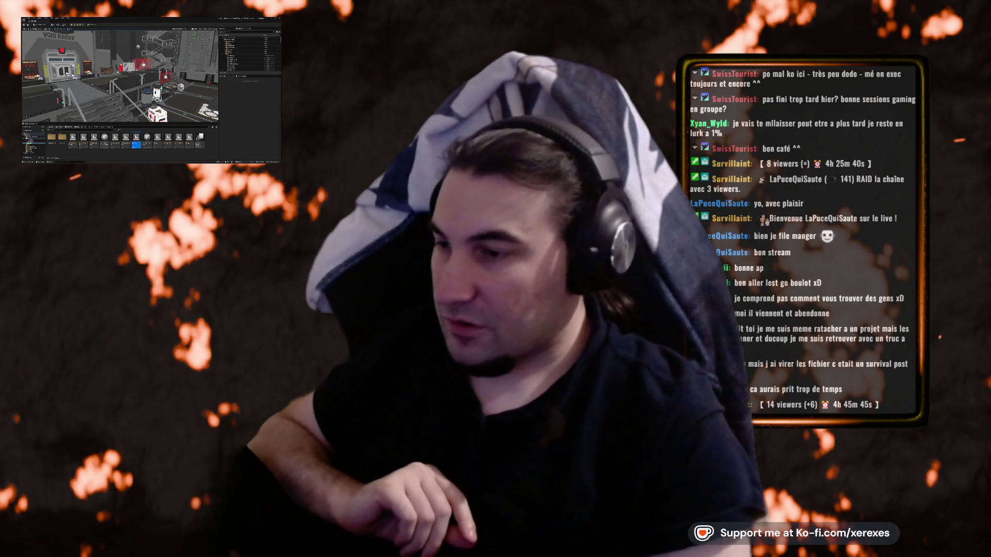
key("super")
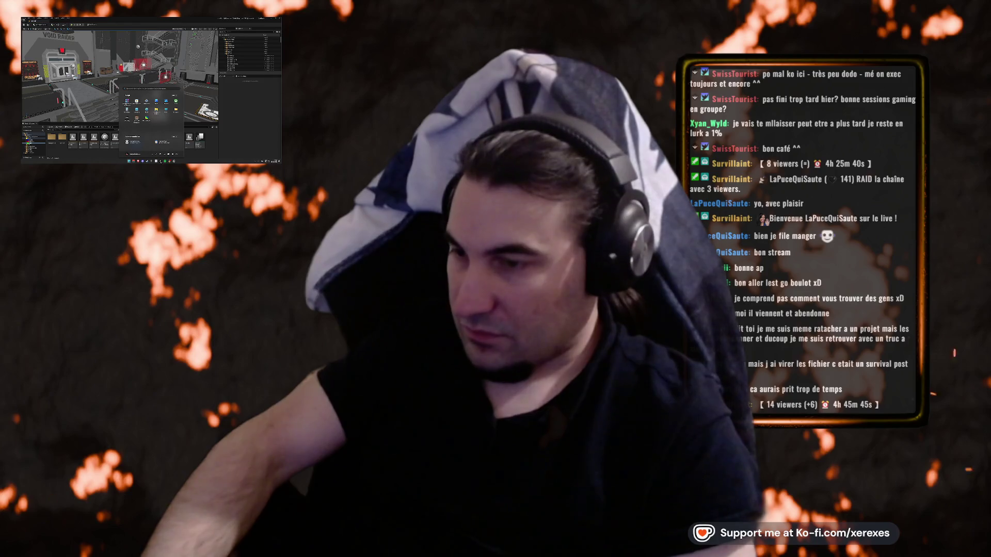
key("Escape")
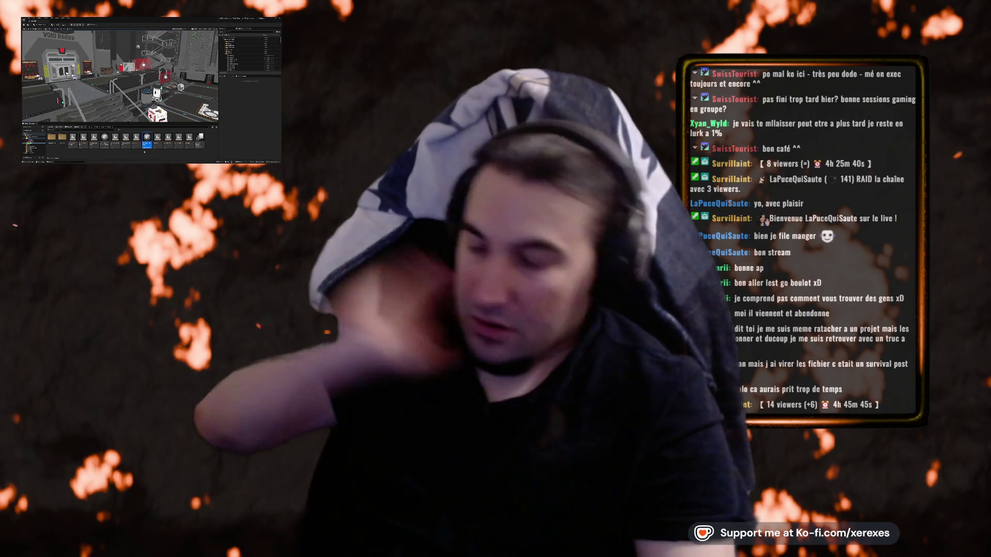
key("super")
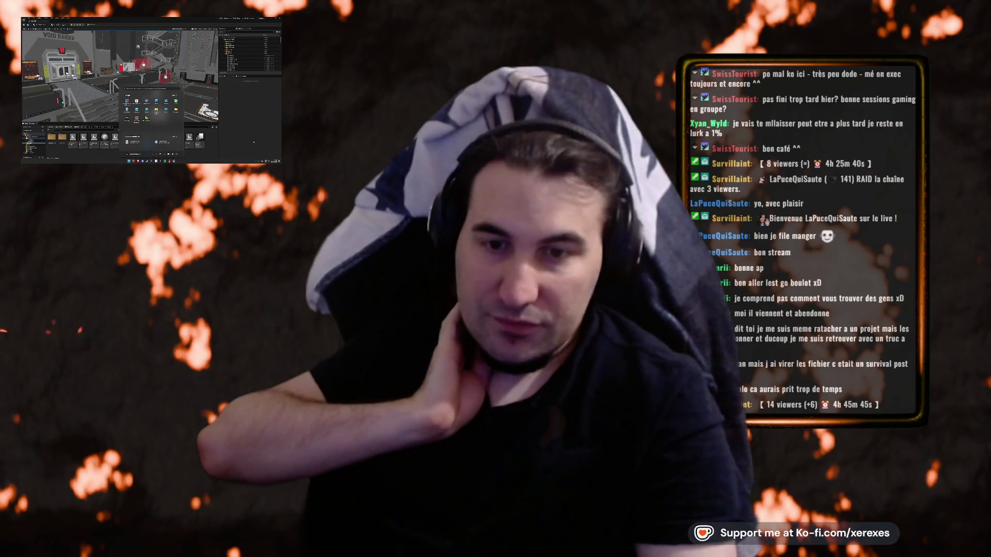
key("Escape")
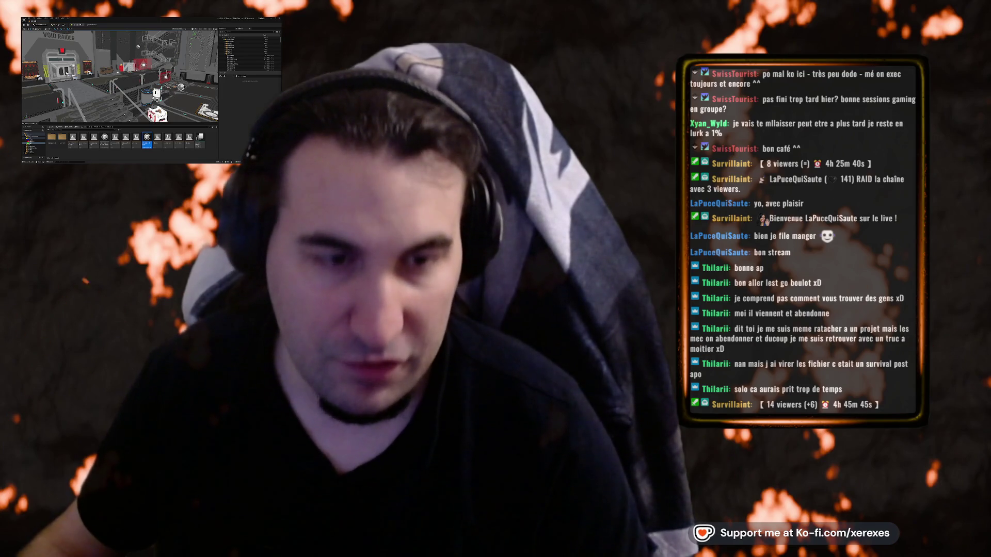
key("super")
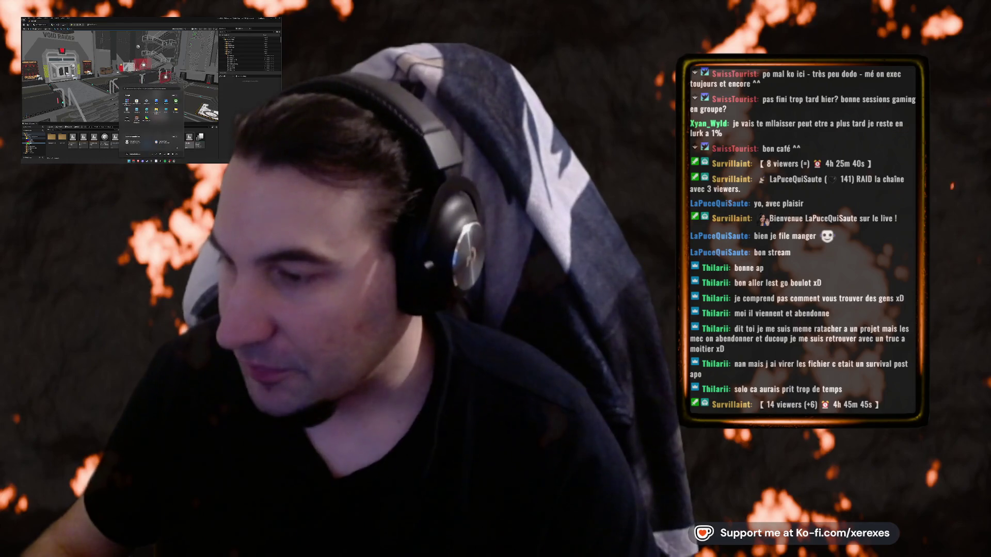
key("Escape")
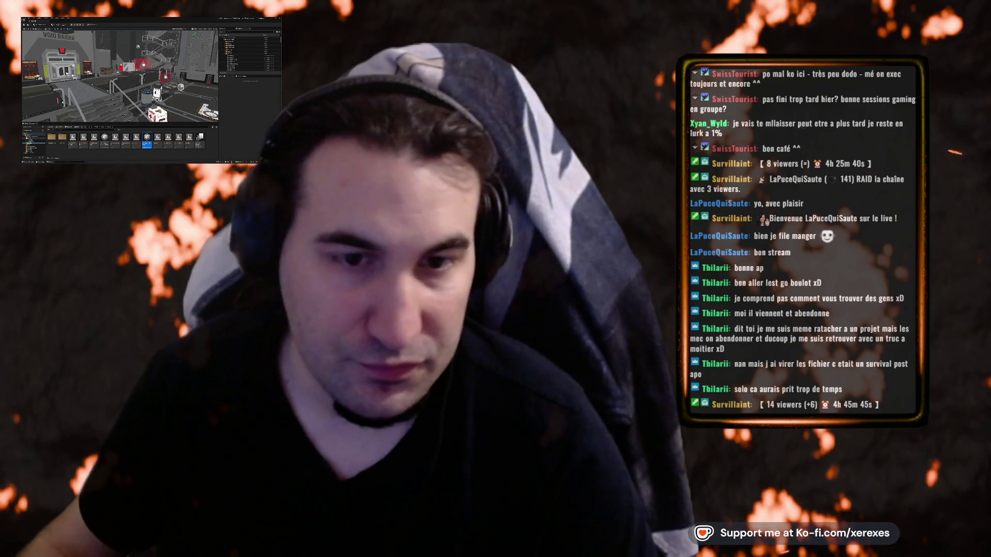